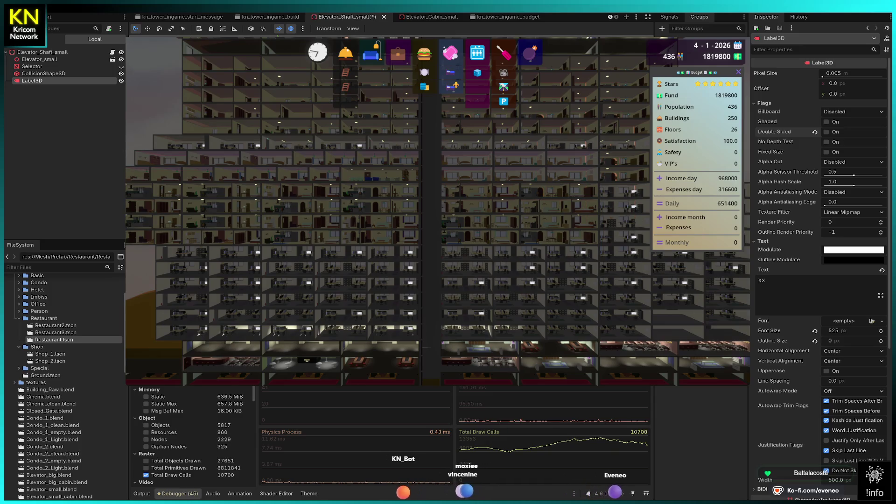
- Collapse the Mesh folder, view ElevatorShaft.gd, then return to the 3D view and save
scroll(9, 312, up, 5)
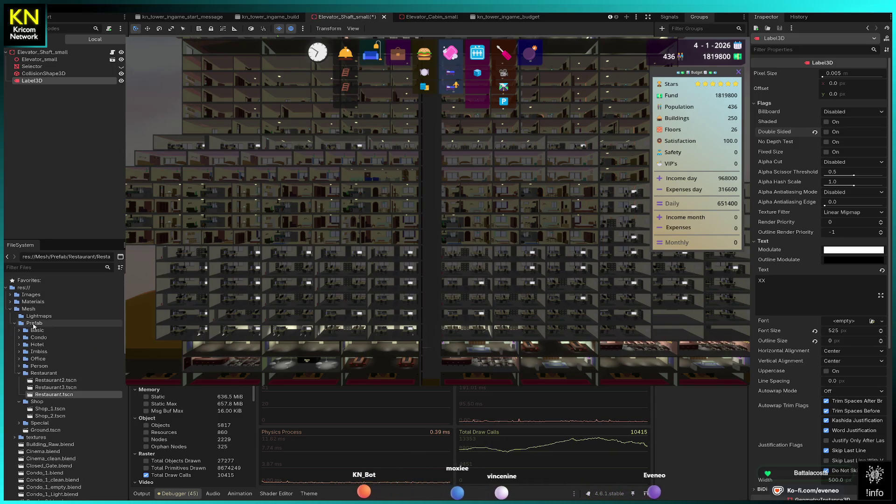
click(10, 309)
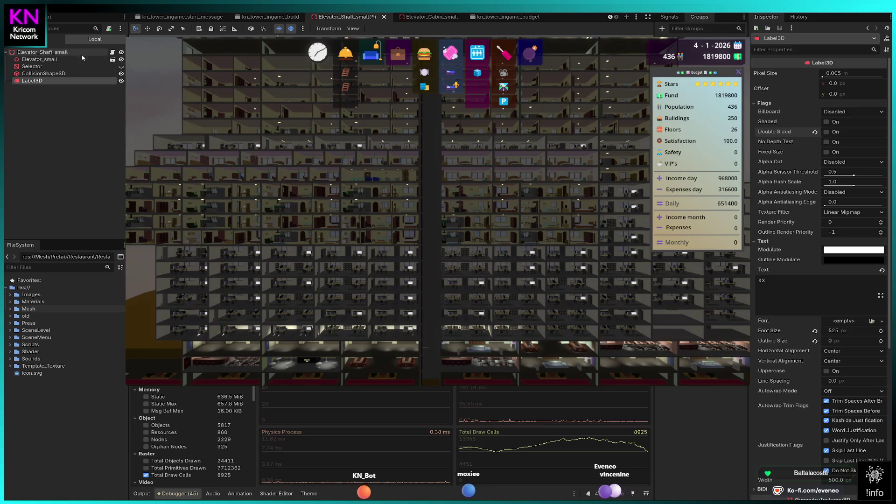
click(112, 52)
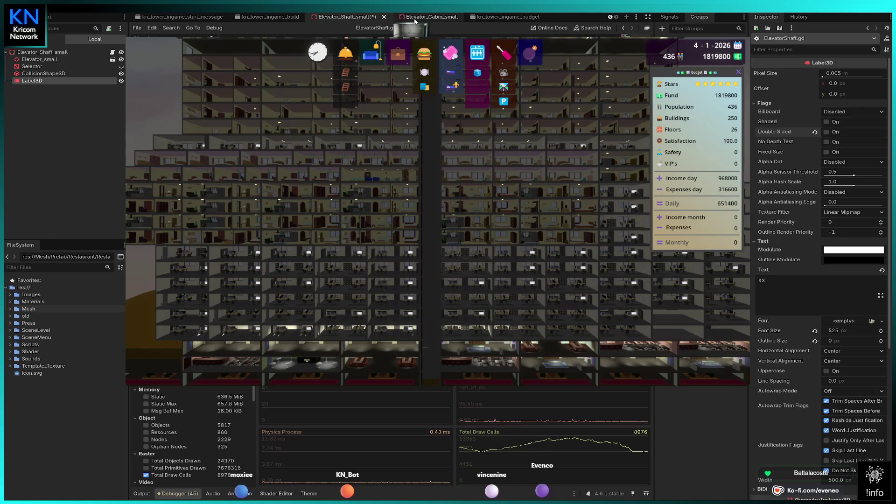
key(ctrl+F2)
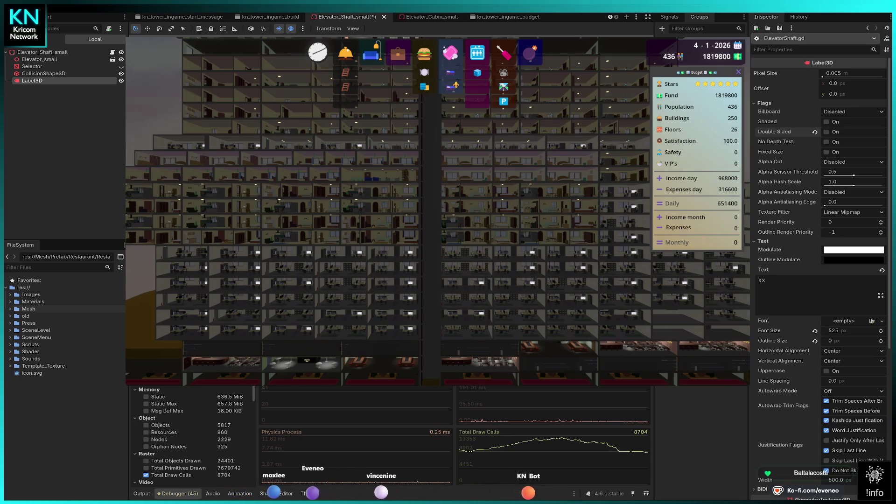
key(ctrl+s)
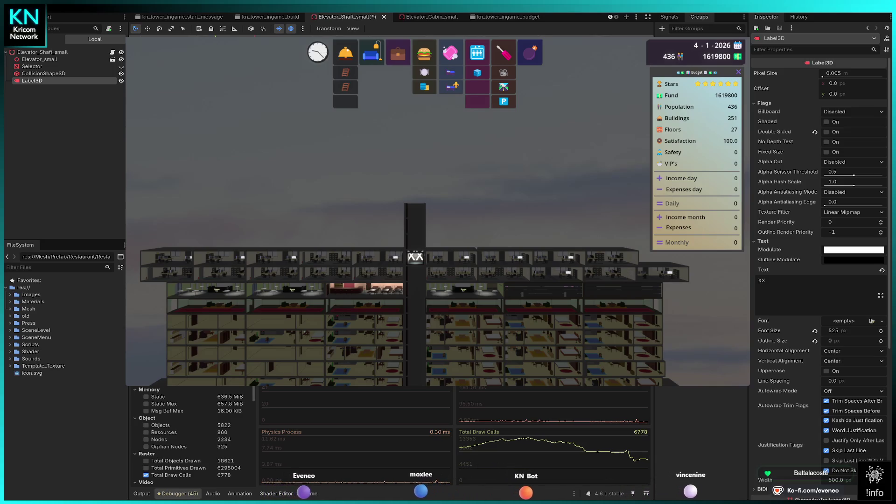
- Zoom the reloaded game onto the elevator shaft and hide the Elevator_small cabin
scroll(436, 212, up, 3)
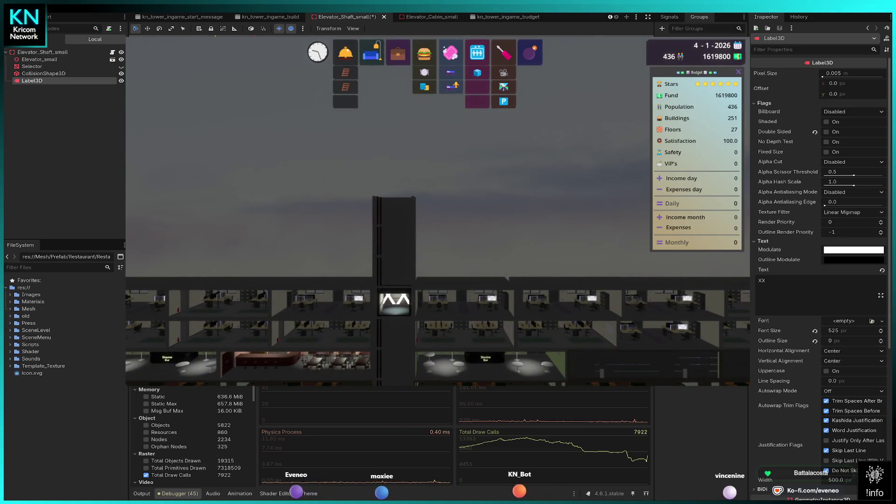
scroll(437, 282, down, 2)
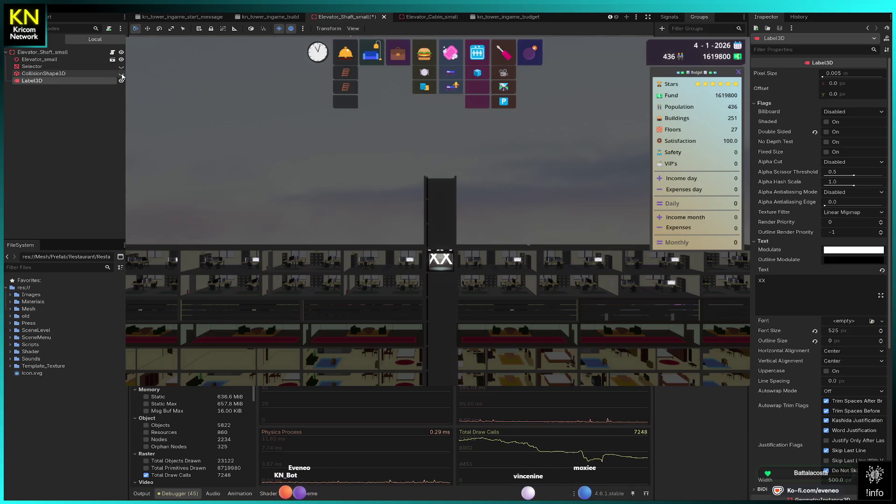
click(122, 61)
- Compare the shaft with the Elevator_small cabin hidden and shown, then enable Label3D Fixed Size
click(122, 61)
click(122, 60)
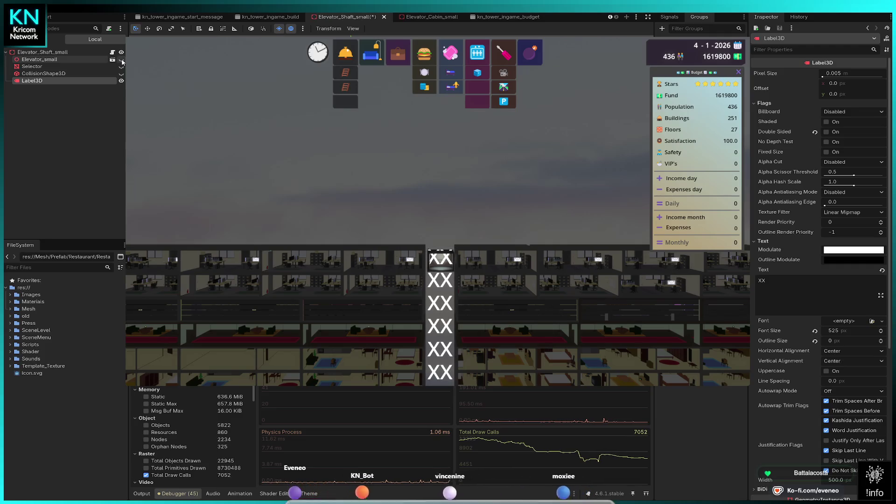
click(122, 60)
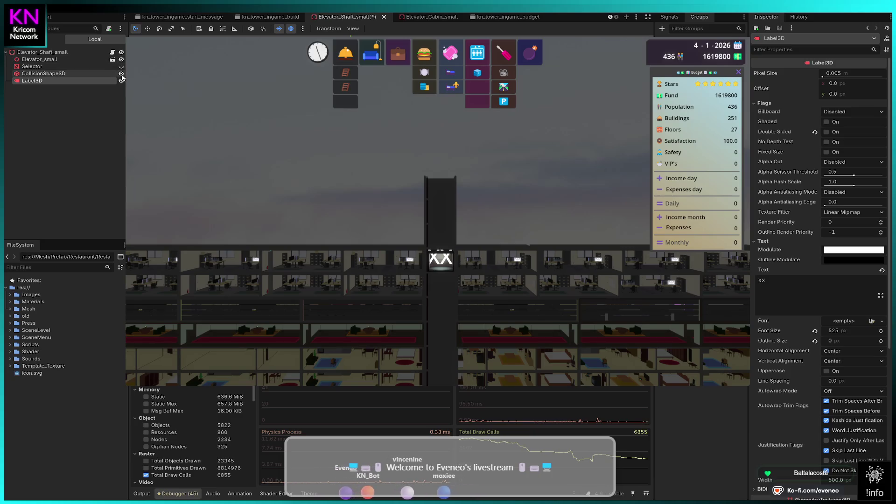
click(122, 59)
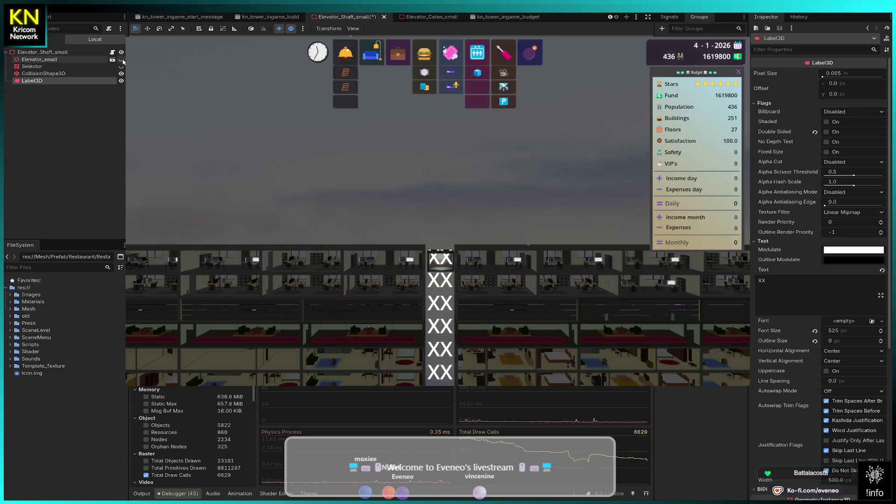
click(122, 60)
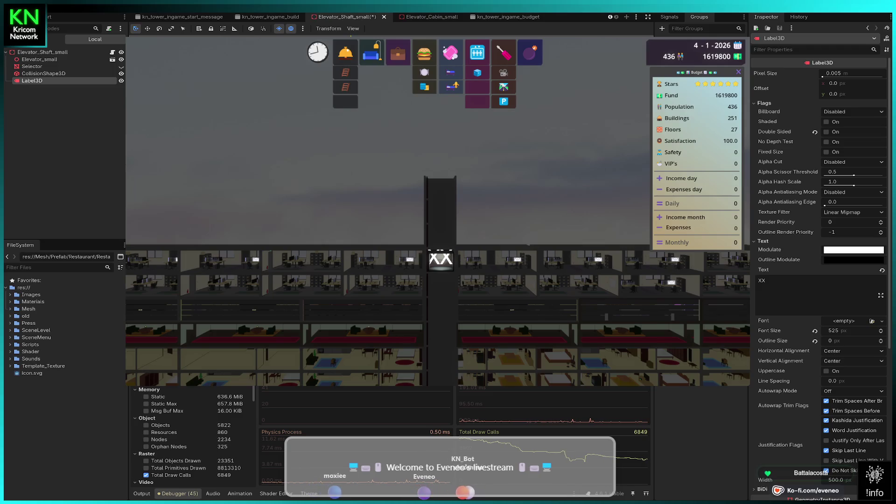
mouse_move(33, 84)
mouse_down()
mouse_move(40, 63)
mouse_move(40, 93)
mouse_move(40, 85)
mouse_up()
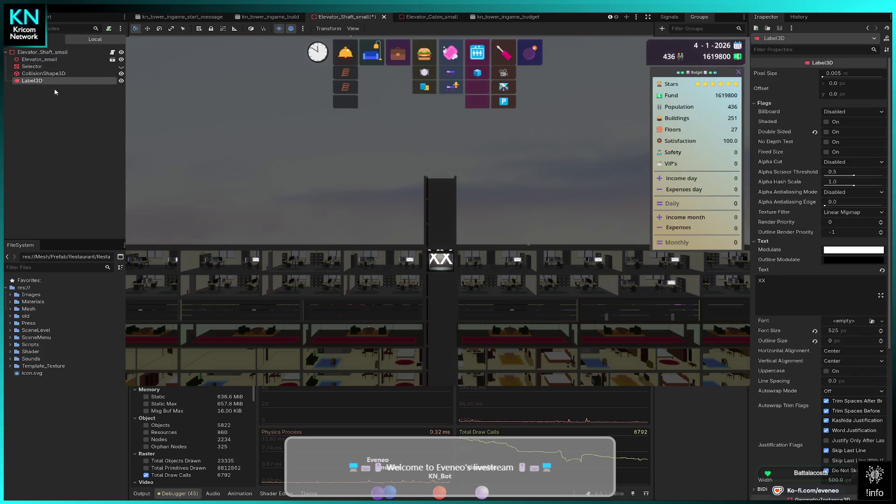
click(826, 152)
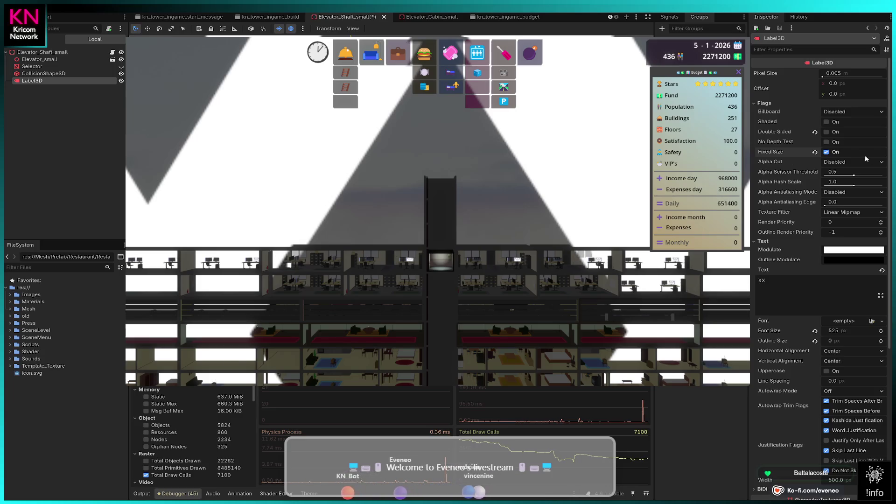
- Turn Label3D Fixed Size off, toggle Double Sided, try a Billboard mode, and set Render Priority 1
click(829, 154)
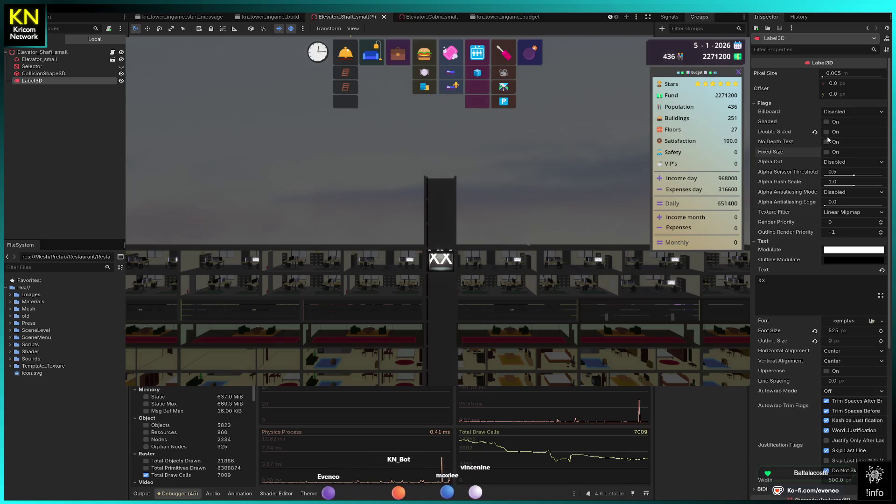
click(827, 133)
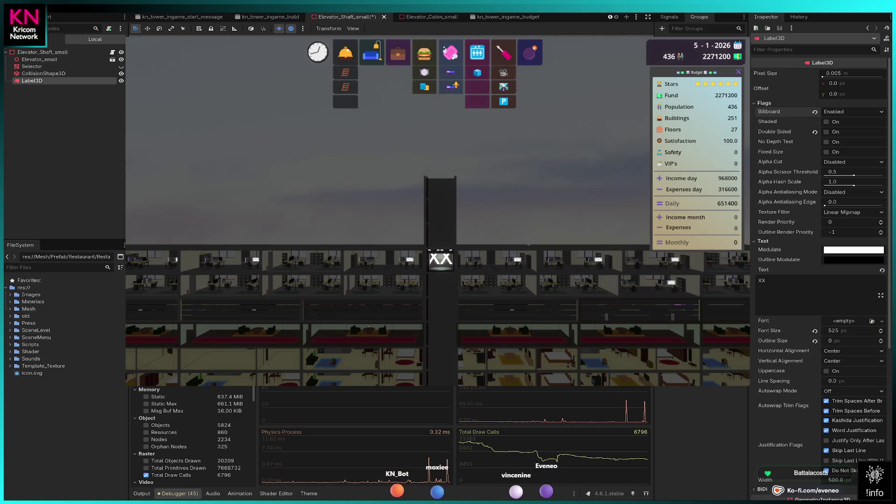
click(853, 112)
click(840, 142)
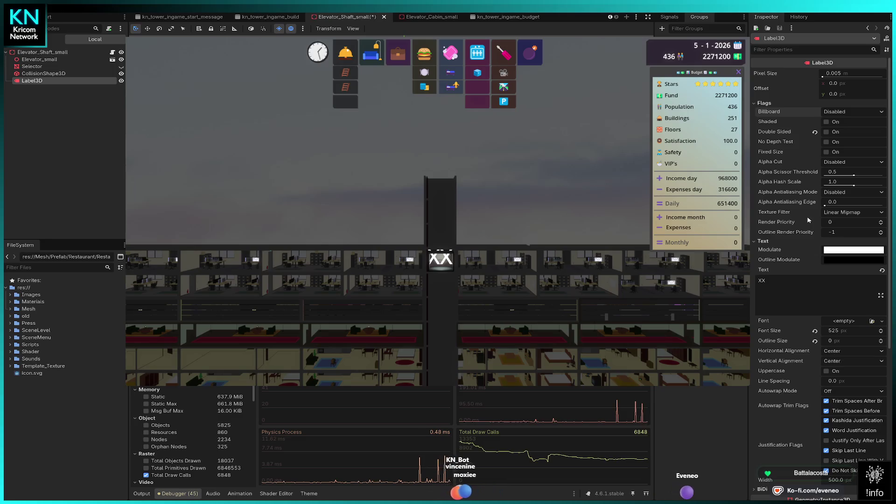
click(881, 220)
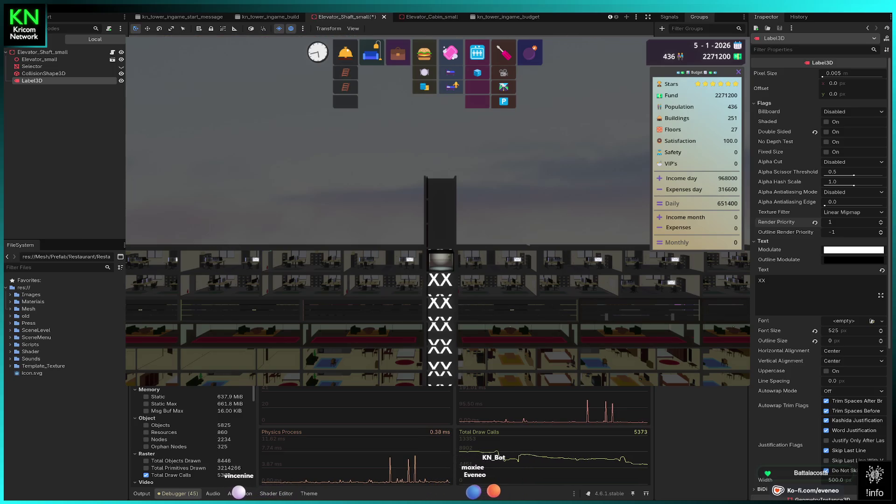
- Set the Label3D font size to 500 and its pixel size to 0.001
click(840, 331)
text(00)
key(Return)
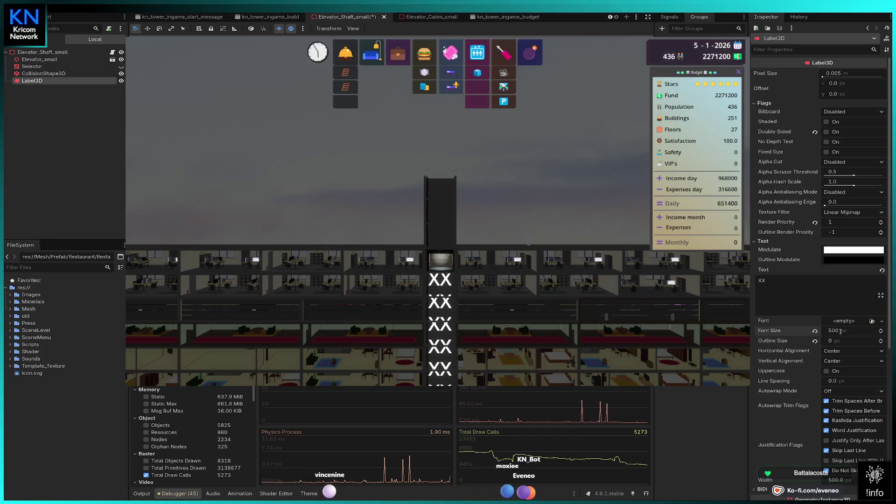
mouse_move(840, 73)
mouse_down()
mouse_move(864, 73)
mouse_move(840, 73)
mouse_up()
click(835, 73)
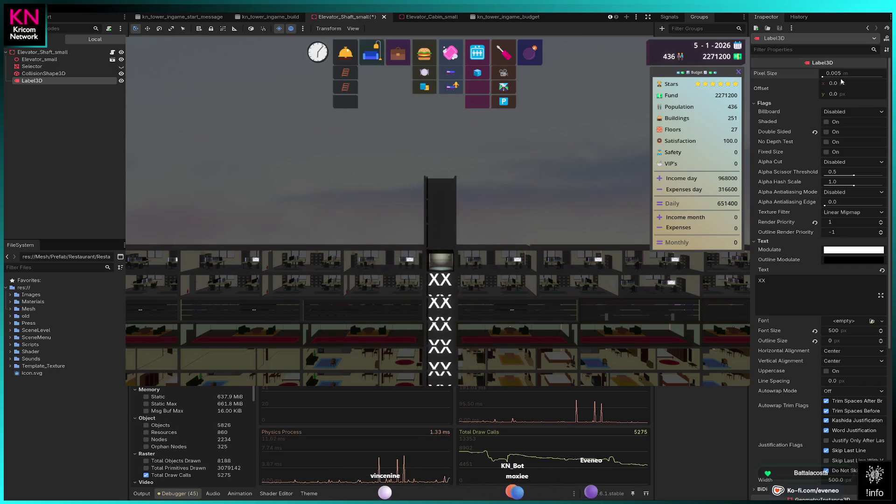
click(836, 74)
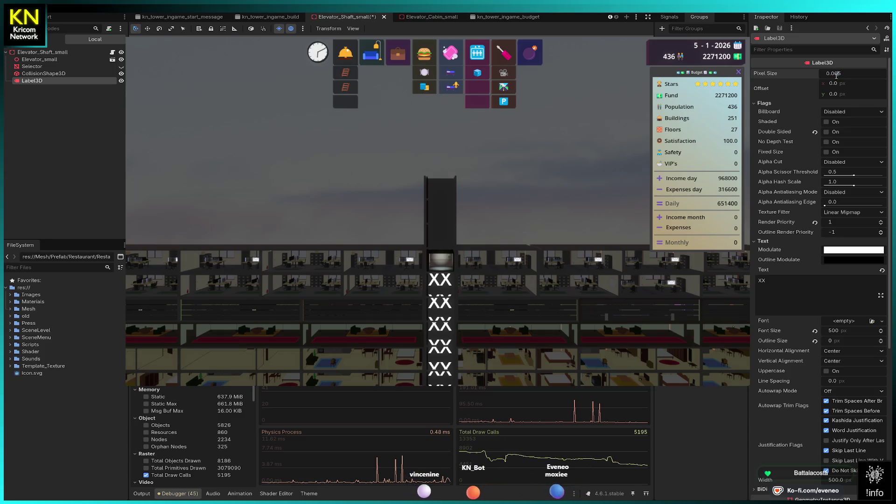
drag(839, 73, 858, 75)
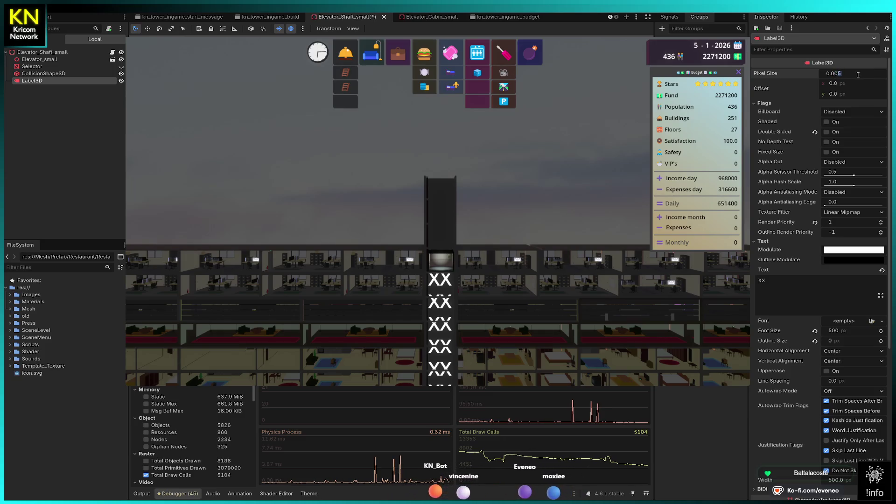
text(0.001)
key(Return)
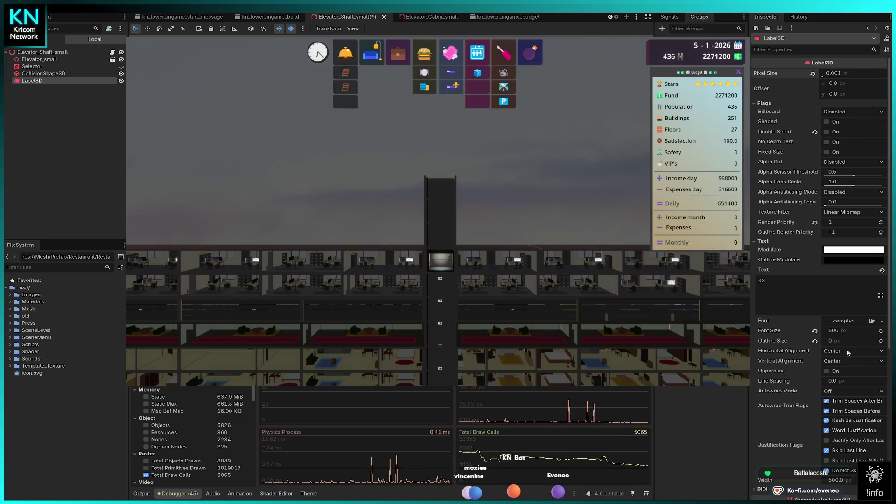
- Raise the Label3D font size to 2250
drag(838, 334, 887, 334)
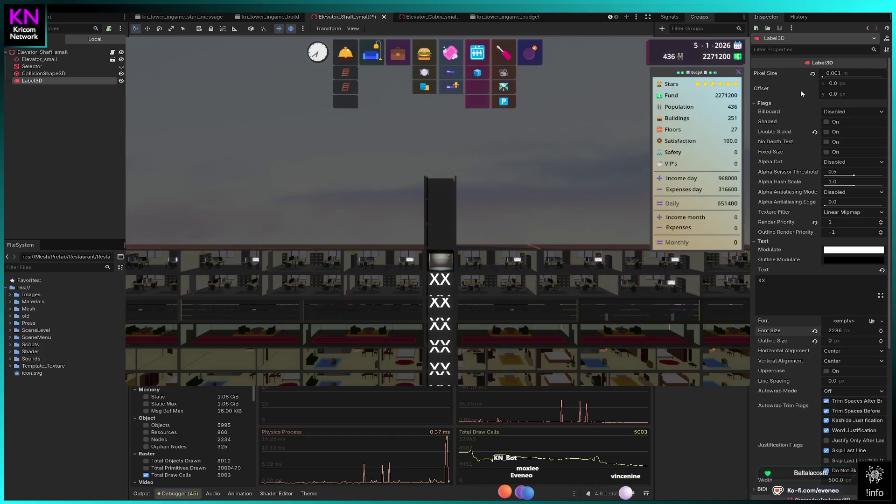
click(844, 332)
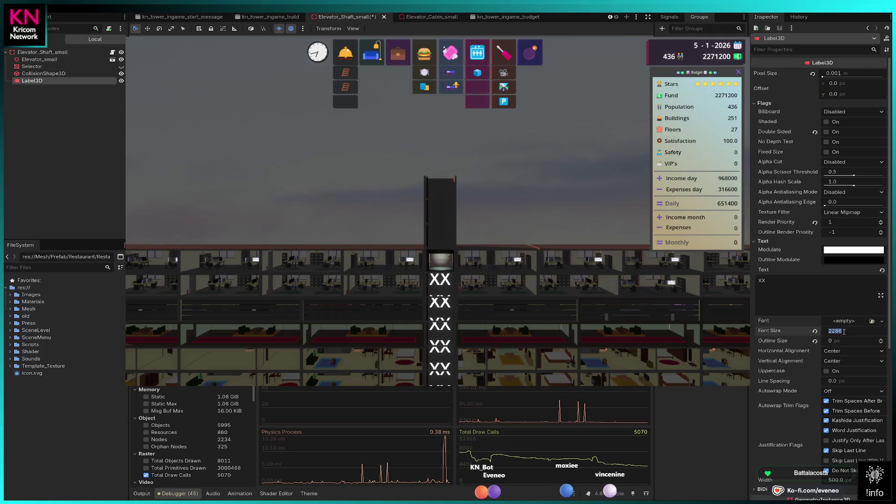
text(2)
key(Return)
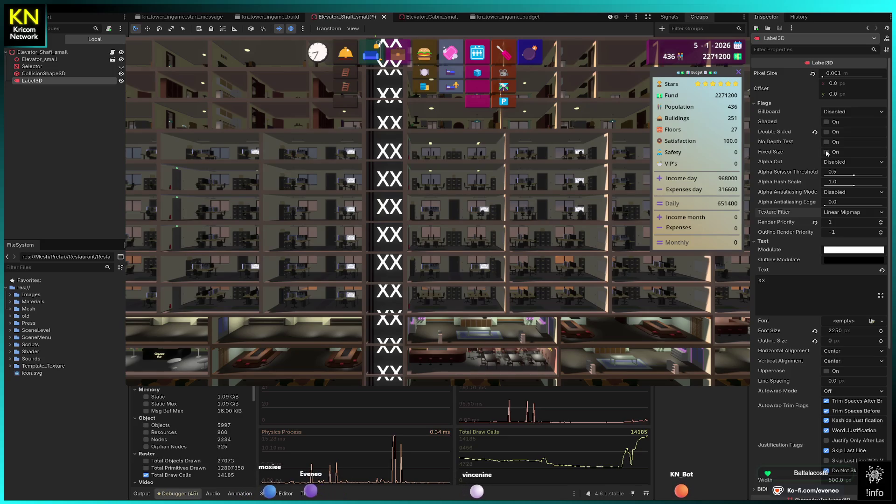
click(826, 122)
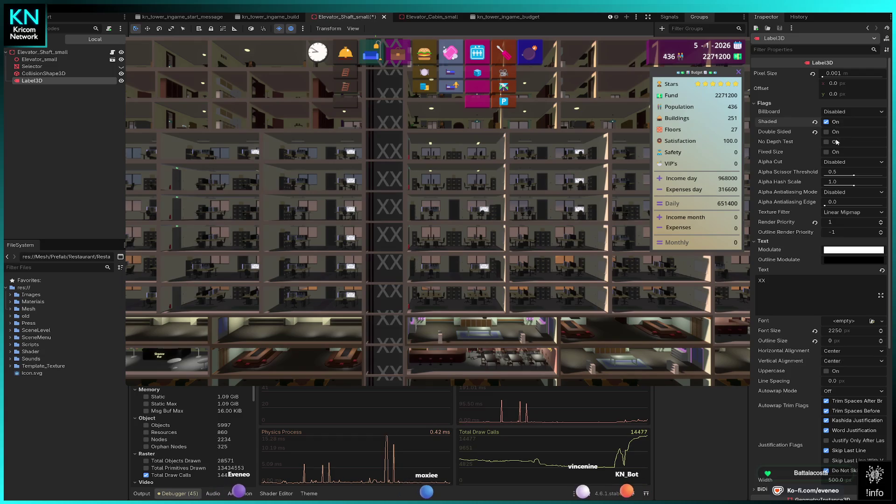
click(826, 133)
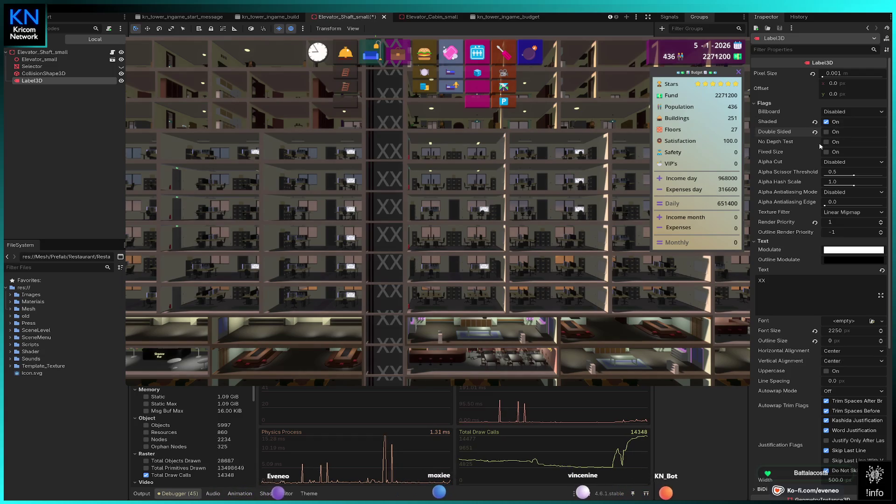
click(826, 132)
click(826, 142)
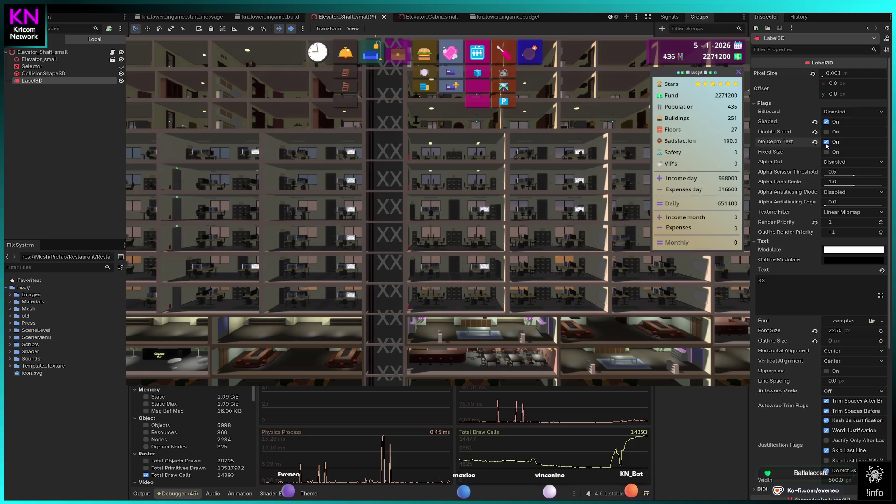
click(826, 142)
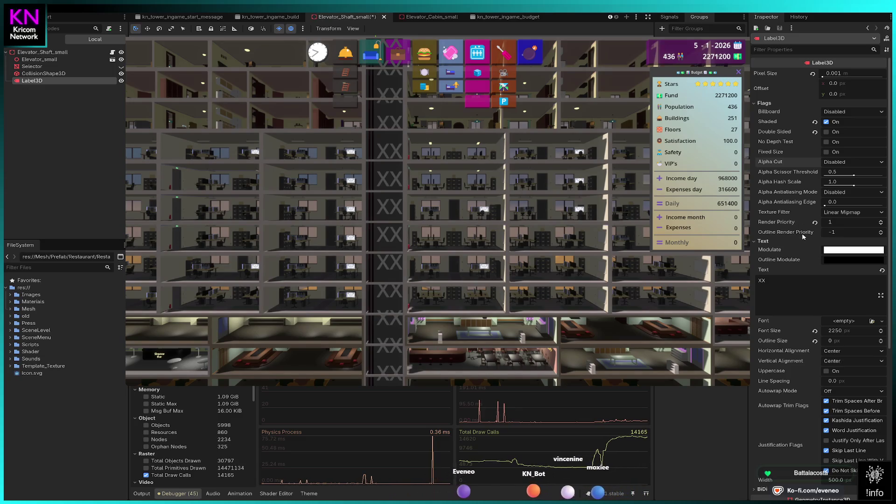
scroll(800, 230, down, 5)
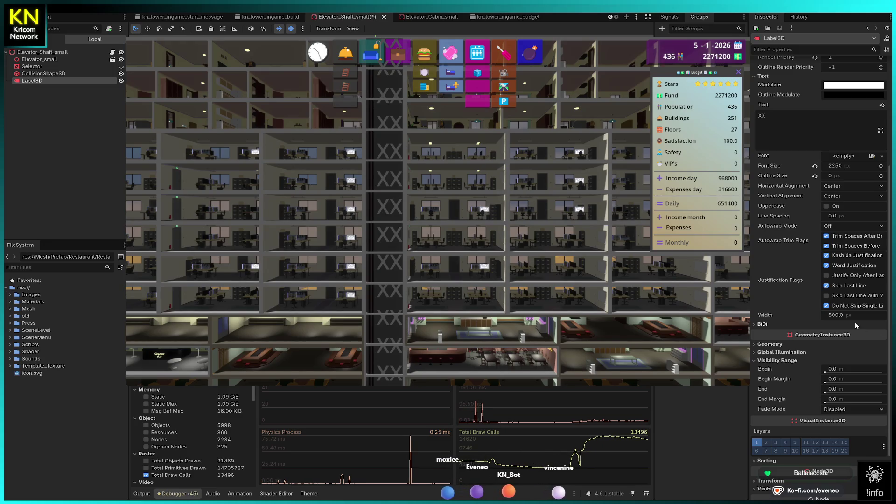
- Nudge the wrap width, thicken the outline to 127 px, and toggle Shaded off and back on
drag(835, 317, 833, 317)
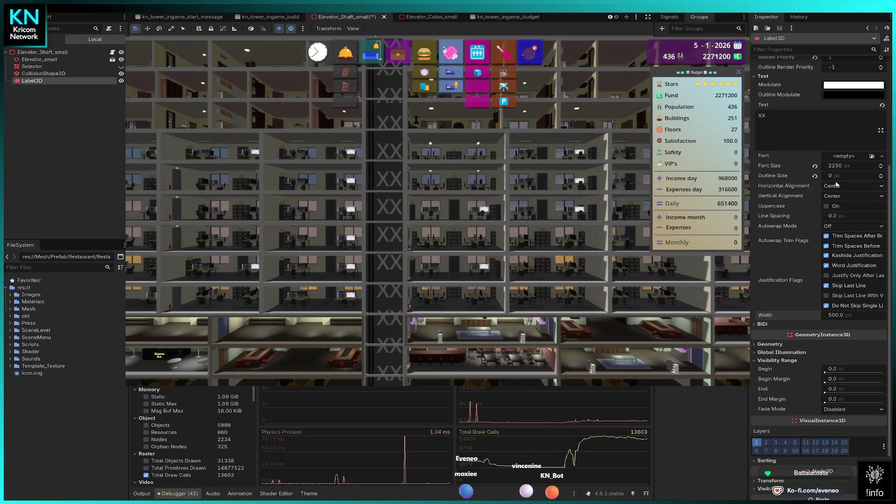
click(881, 175)
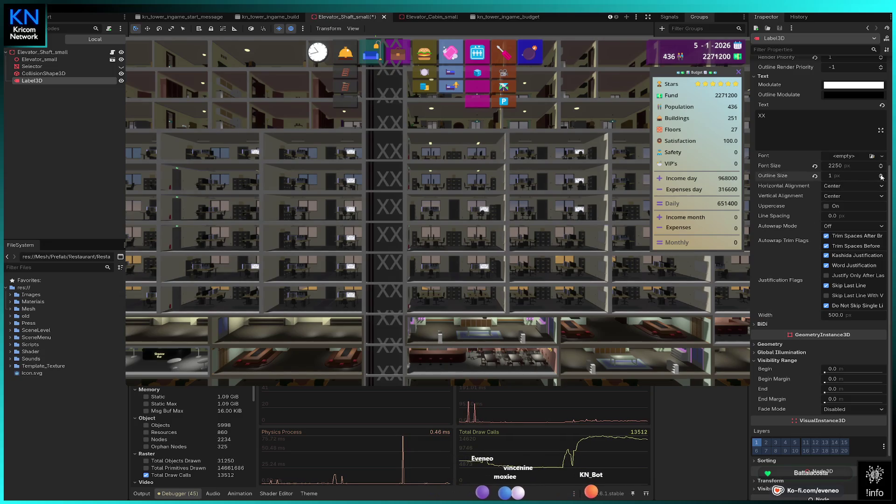
drag(840, 175, 859, 175)
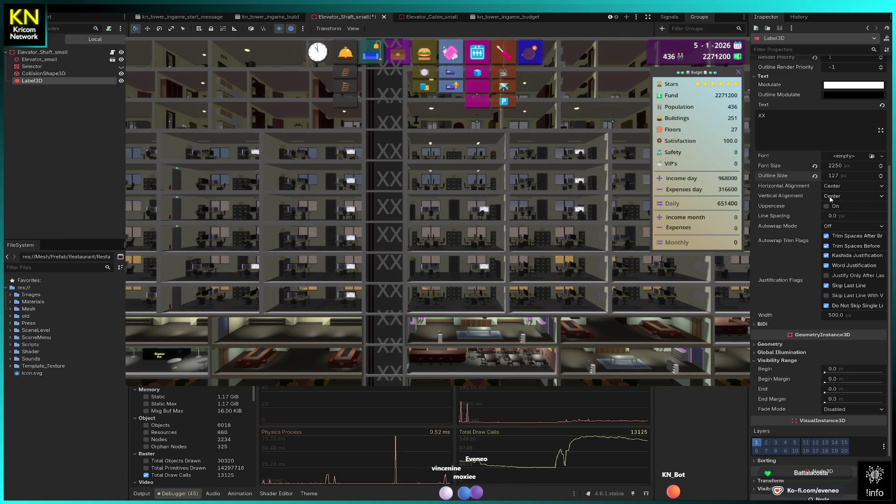
scroll(818, 212, up, 5)
click(826, 123)
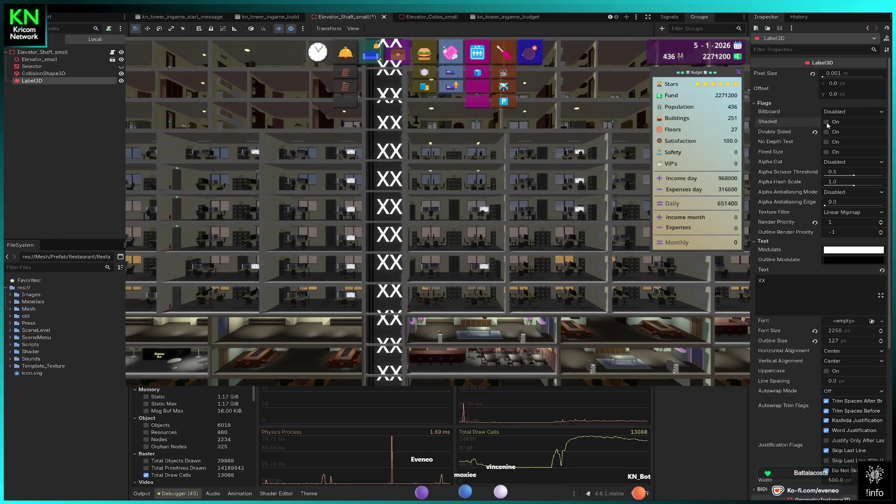
click(827, 122)
- Revert the Label3D outline size to its default 12 px
click(842, 344)
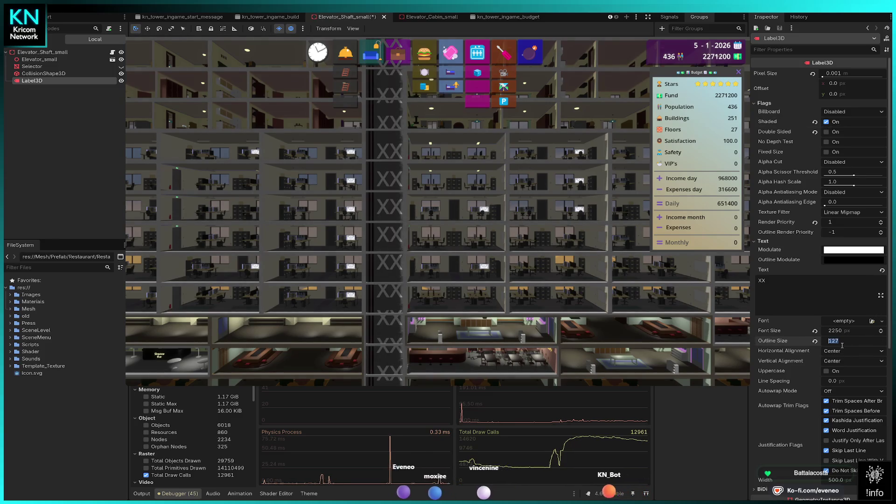
text(1)
key(Return)
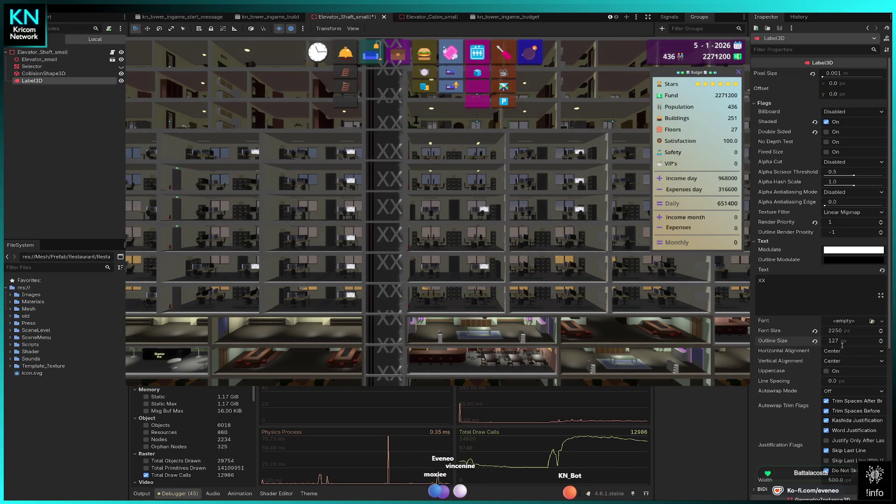
click(815, 342)
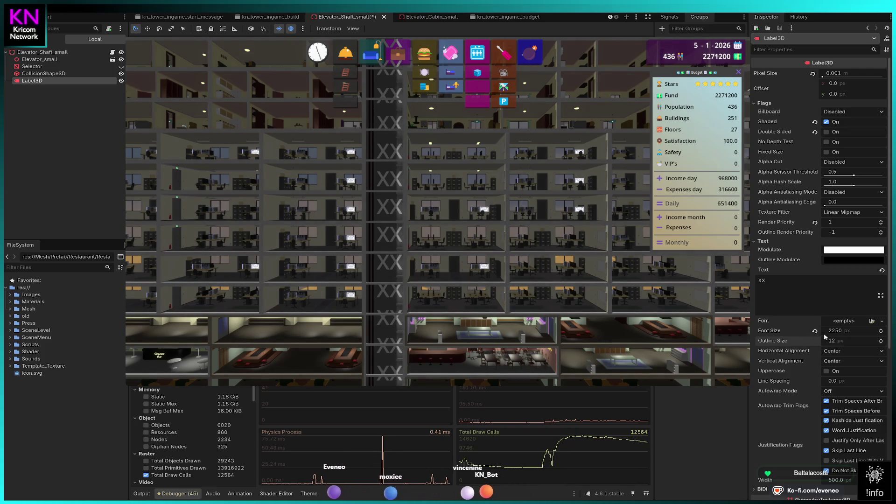
click(840, 73)
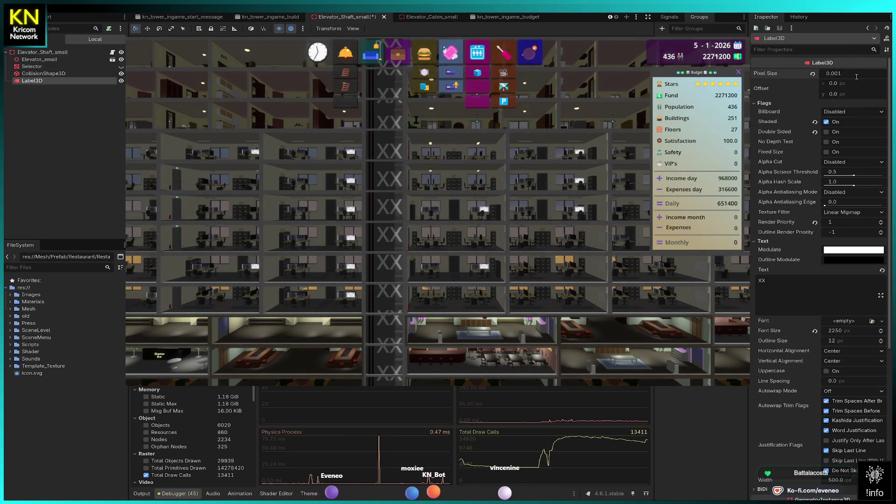
- Set Label3D pixel size 0.005 and font size 374, then save Elevator_Shaft_small
text(0.005)
key(Return)
drag(850, 332, 826, 332)
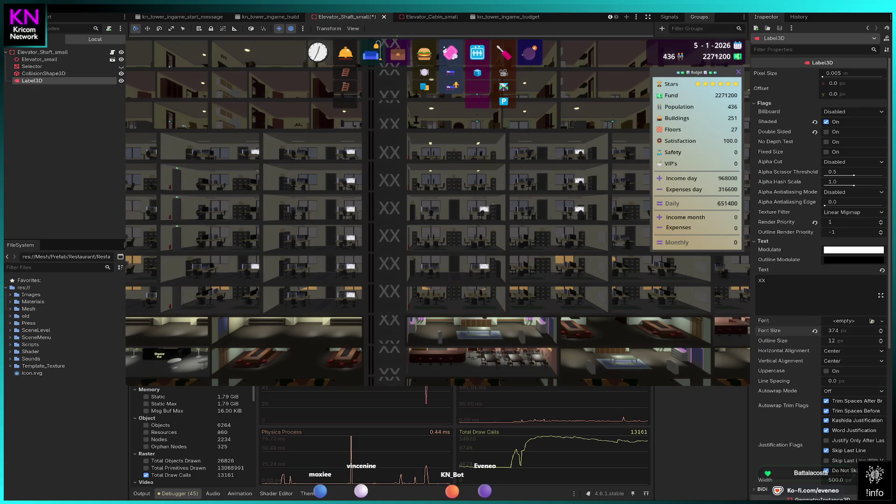
key(ctrl+s)
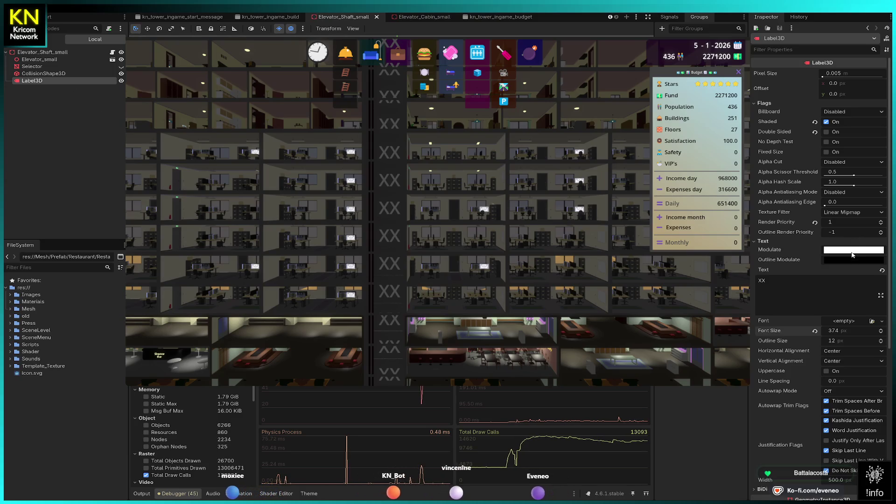
- Tint the Label3D Modulate grey and leave Shaded off after comparing both states
drag(832, 219, 832, 230)
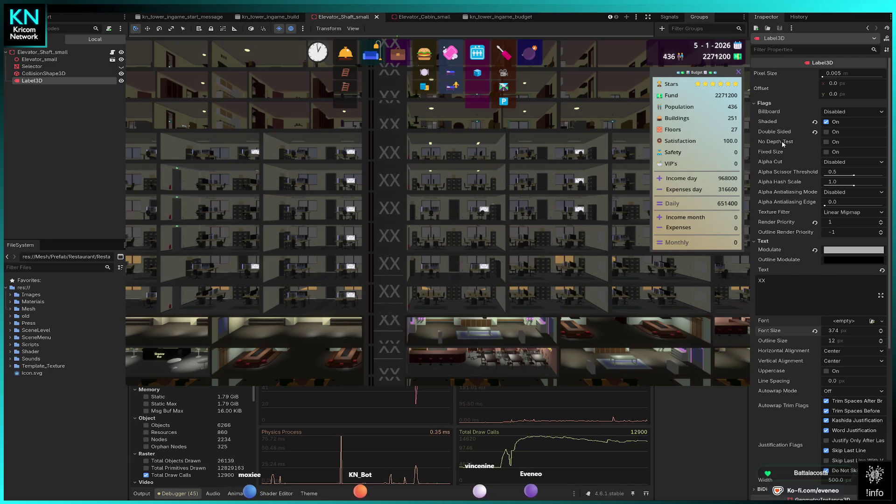
click(825, 122)
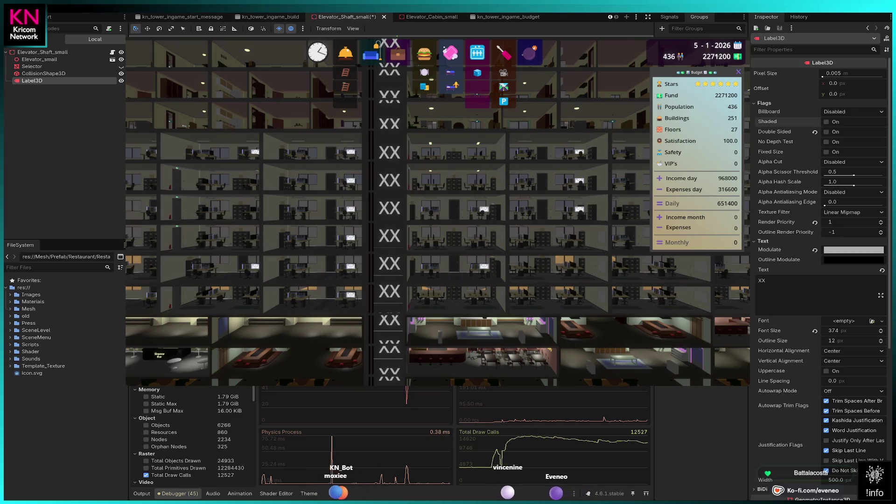
click(826, 122)
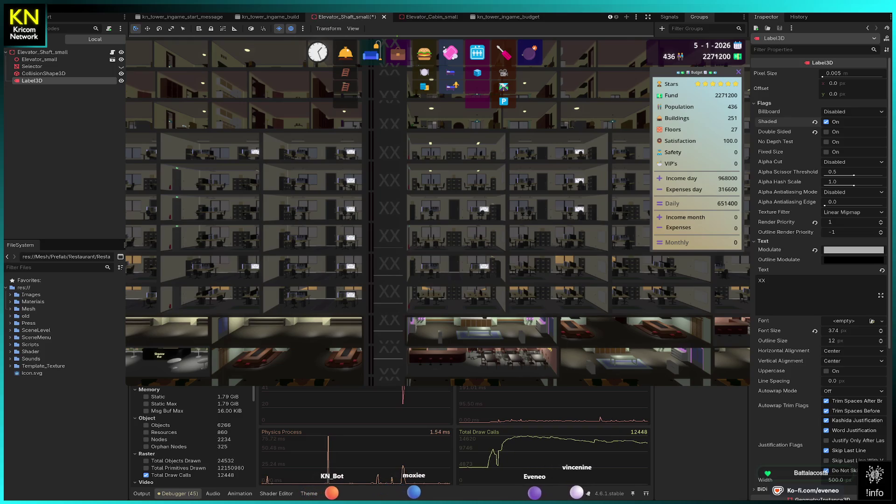
click(826, 121)
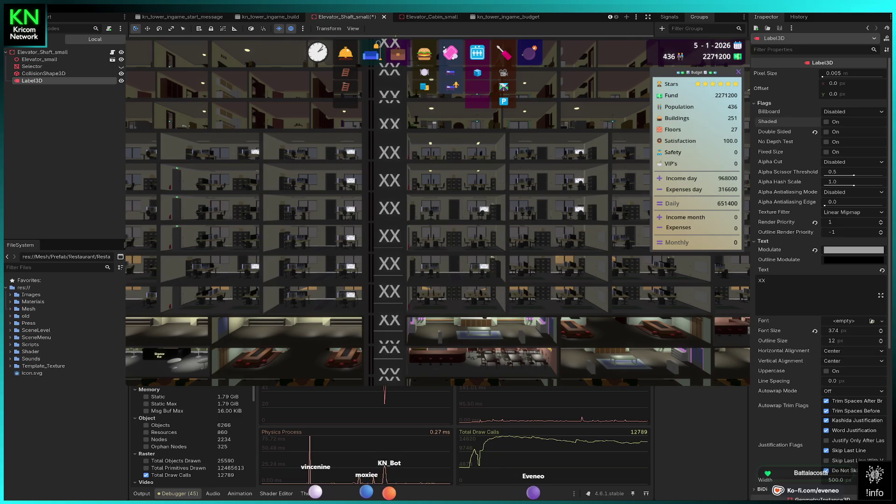
scroll(437, 210, down, 3)
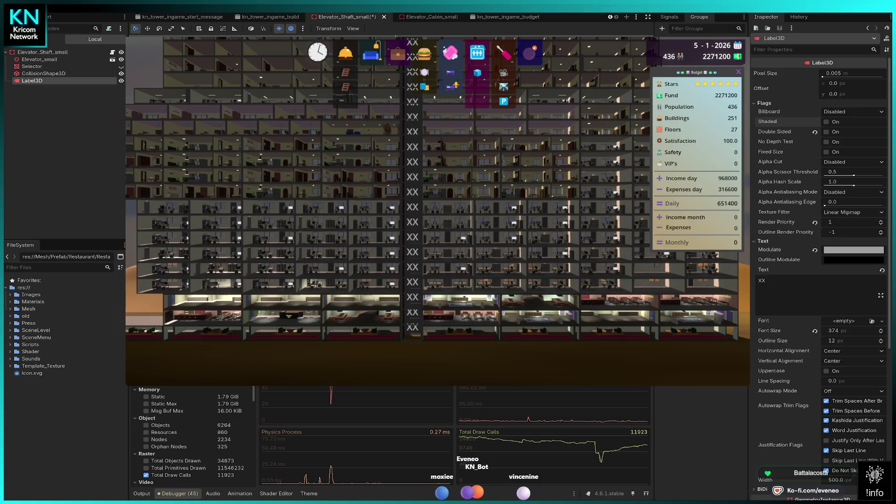
- Start editing the Label3D Text field that reads XX
click(798, 282)
- Shorten the label text to a single X and save Elevator_Shaft_small
key(BackSpace)
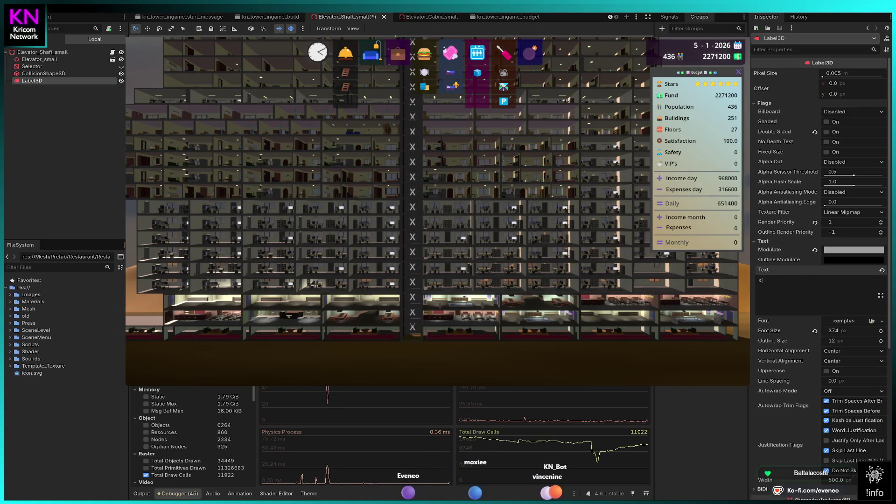
key(ctrl+s)
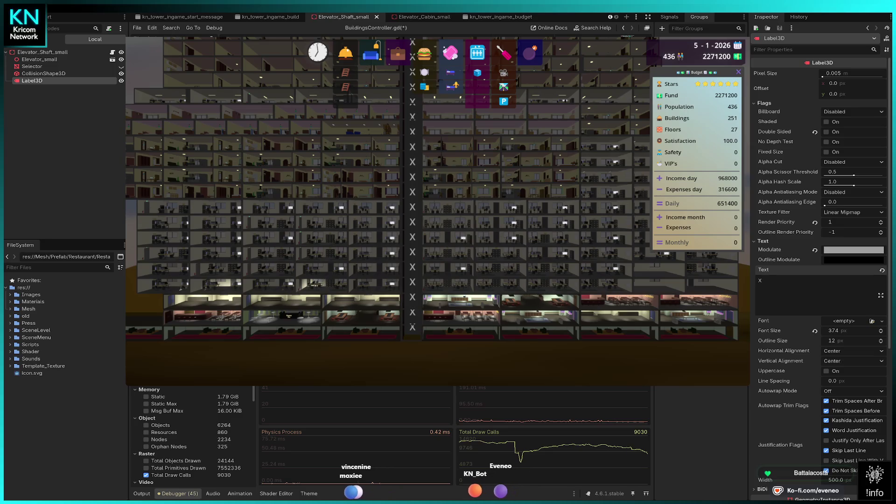
- Copy the configured Label3D and paste it under the root of Mesh/Prefab/Basic/Elevator_Shaft_big.tscn
click(42, 73)
click(33, 80)
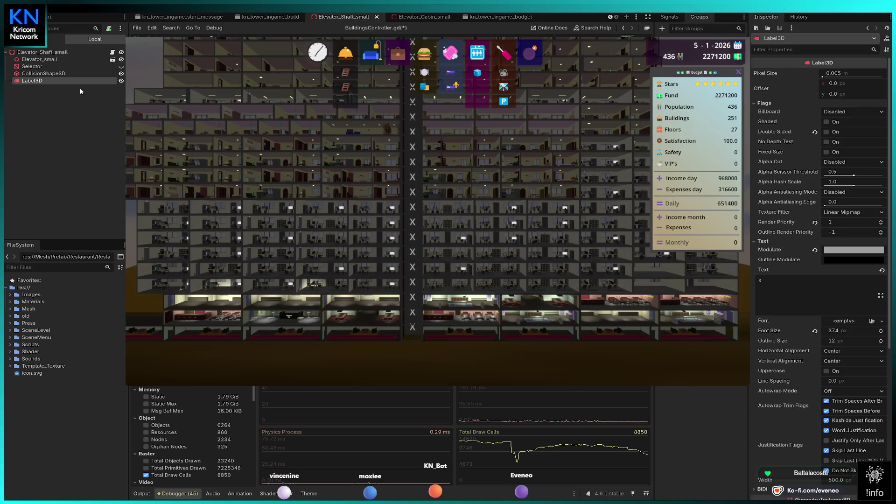
click(10, 309)
click(19, 330)
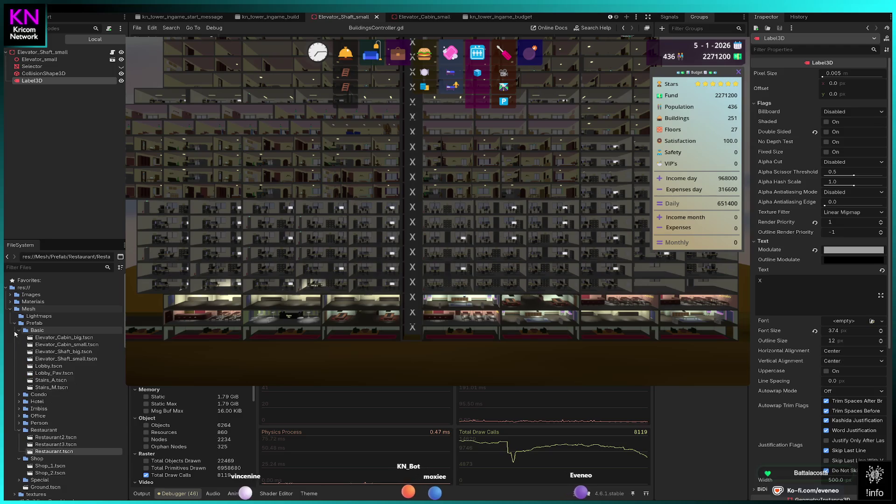
double_click(60, 352)
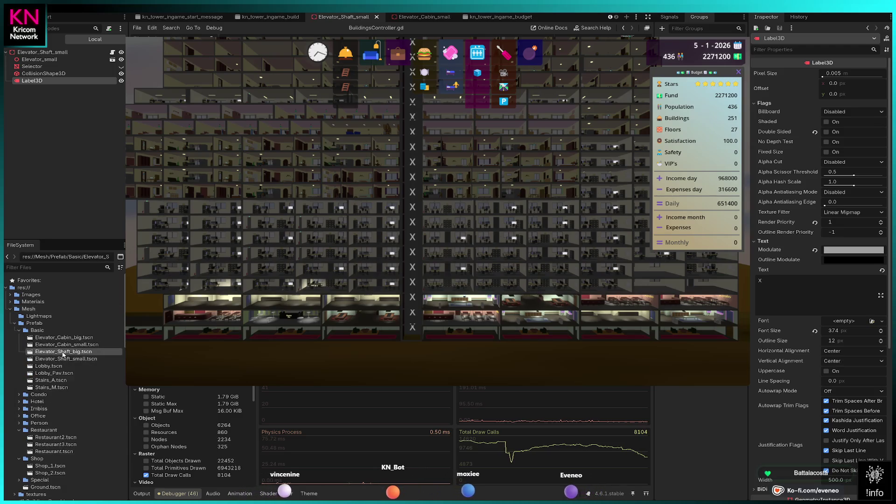
click(37, 53)
key(ctrl+v)
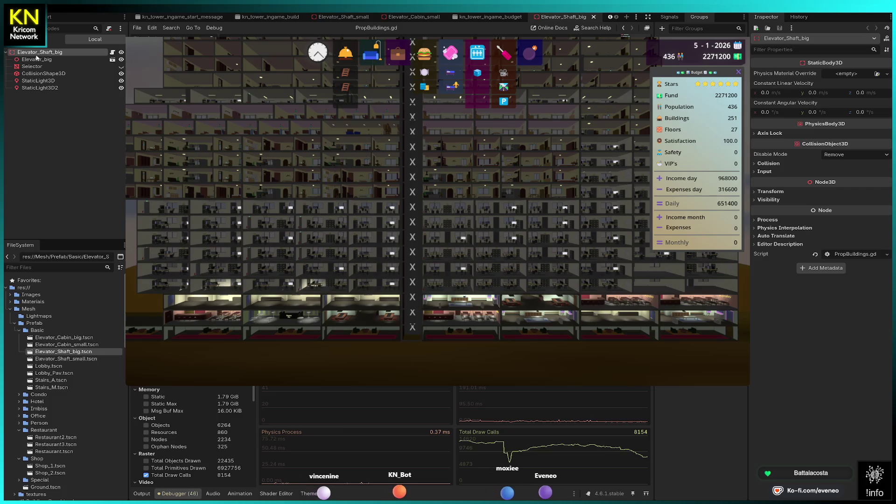
key(ctrl+F2)
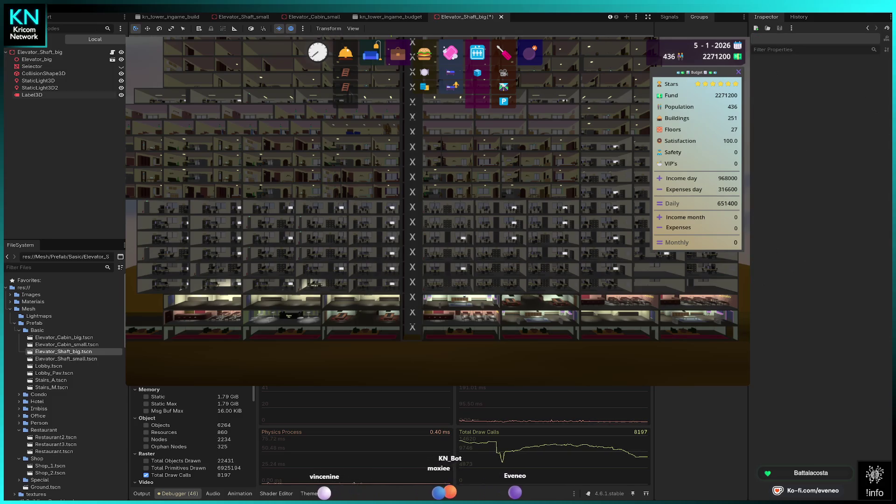
- Delete the two static lights from the Elevator_Shaft_big scene
click(38, 81)
shift+click(45, 89)
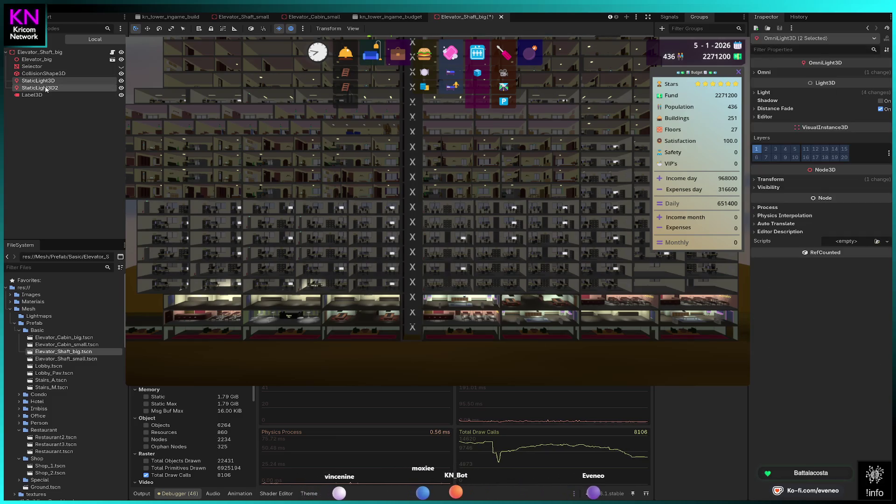
key(Delete)
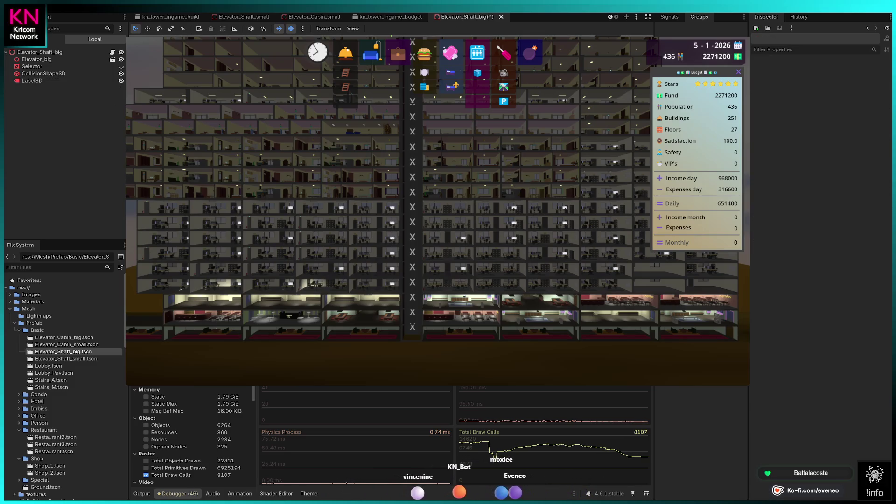
- Check the pasted Label3D, save Elevator_Shaft_big and stop the running game
click(32, 80)
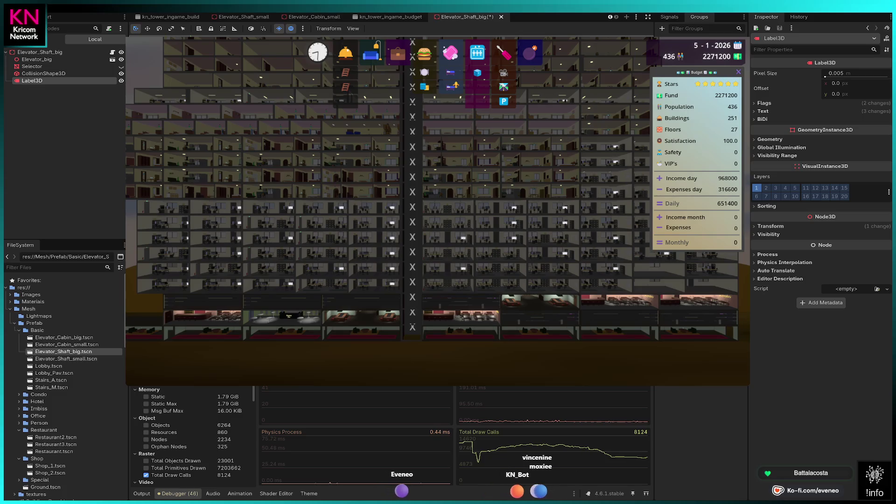
key(Escape)
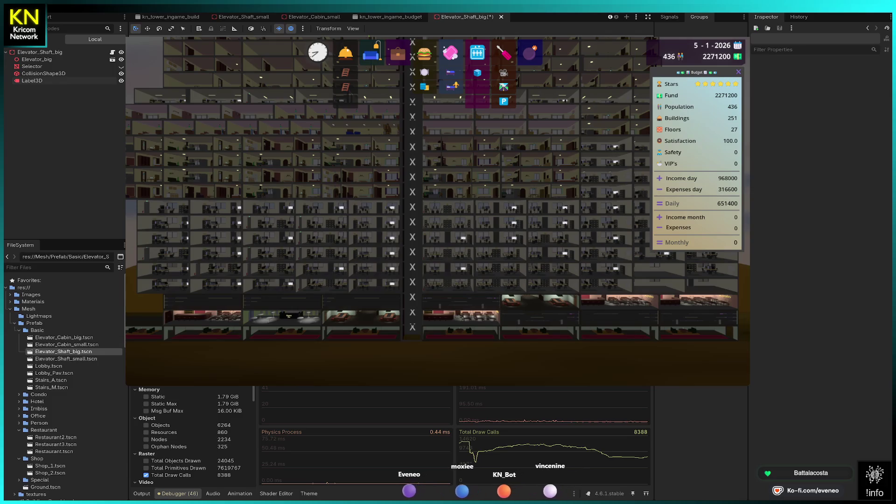
key(ctrl+s)
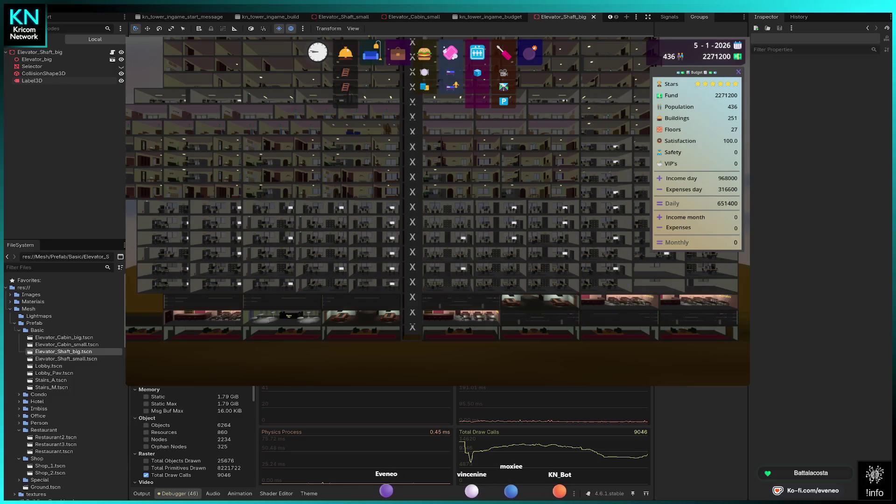
key(F8)
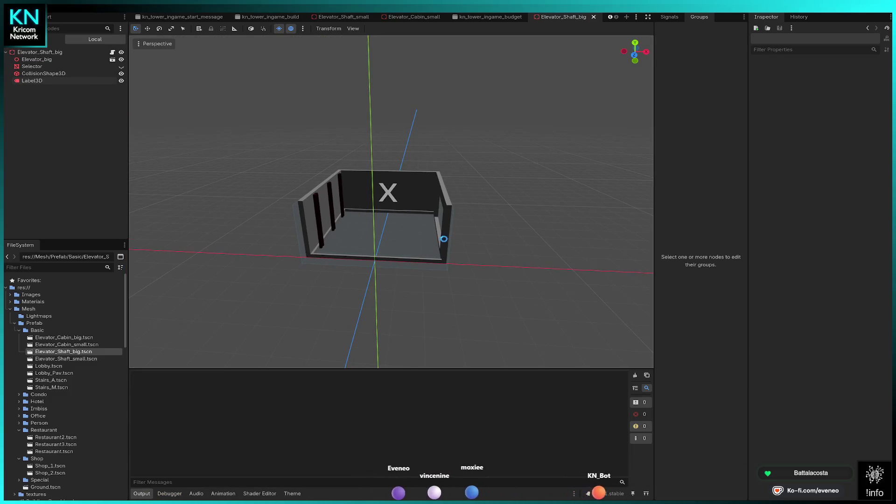
- Run the game, start a New Game and place a lobby on the ground
key(F5)
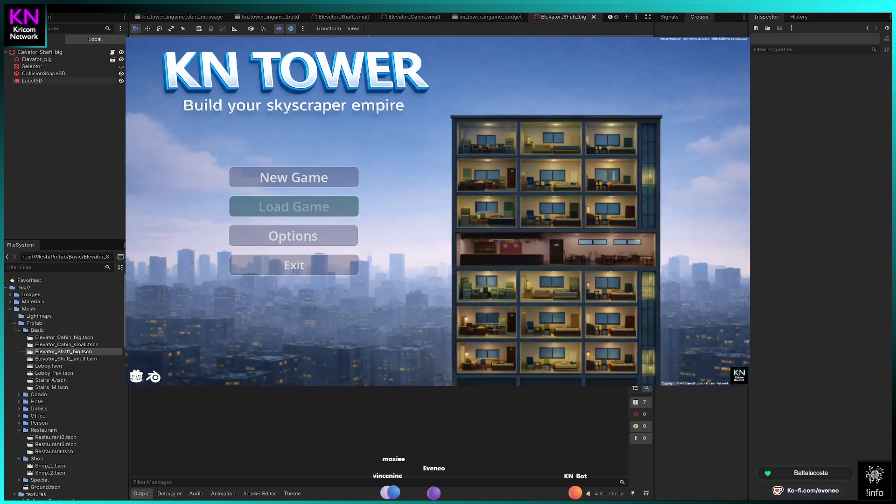
click(294, 177)
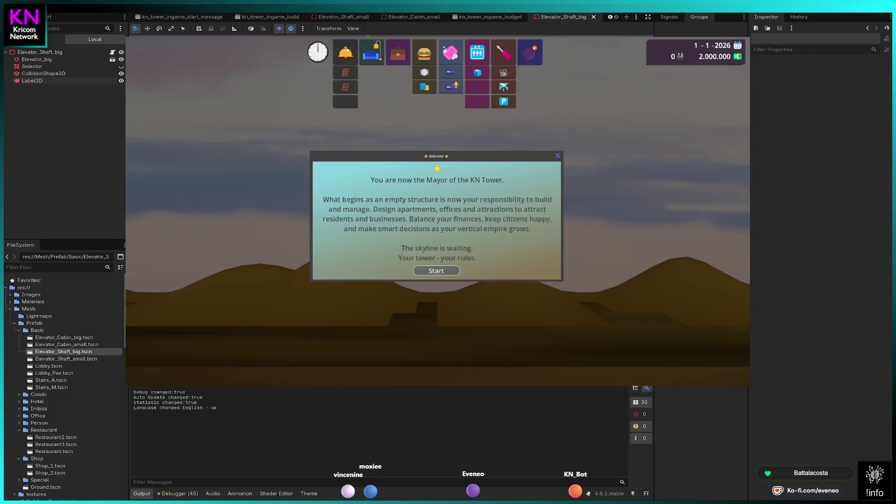
click(437, 270)
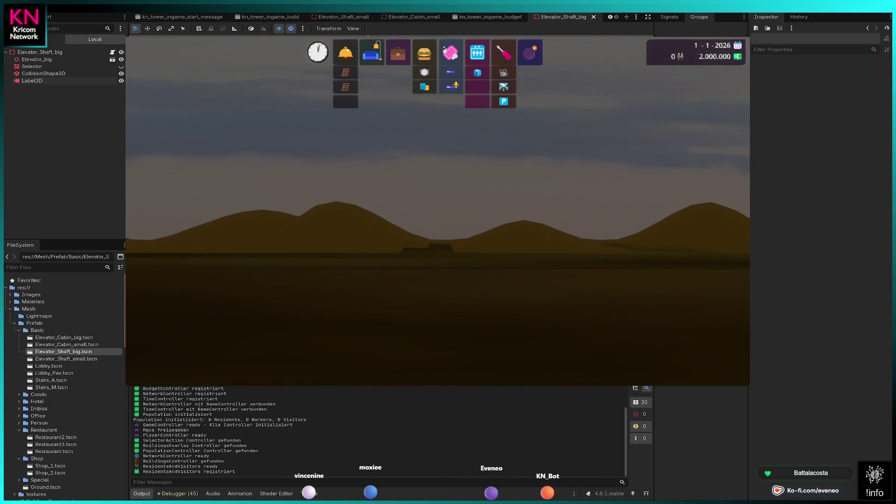
click(374, 256)
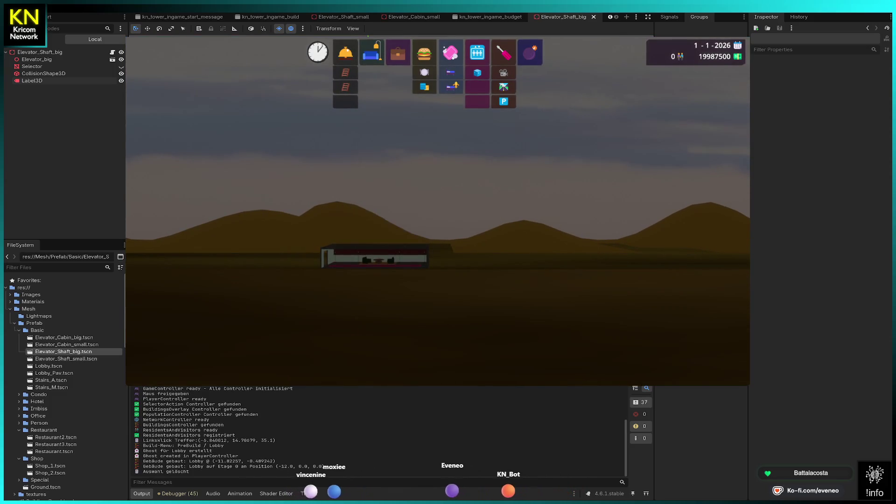
- Place an elevator shaft beside the lobby, then switch to the demolish tool
click(345, 73)
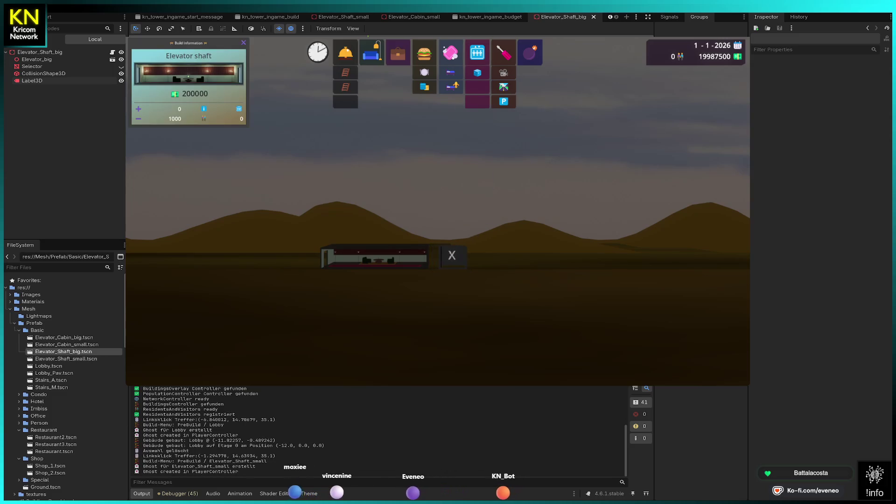
click(375, 256)
click(373, 256)
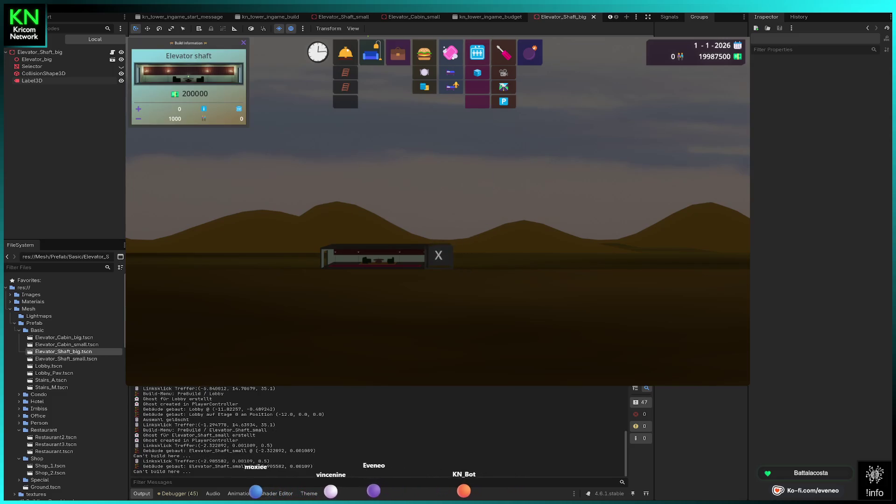
key(Escape)
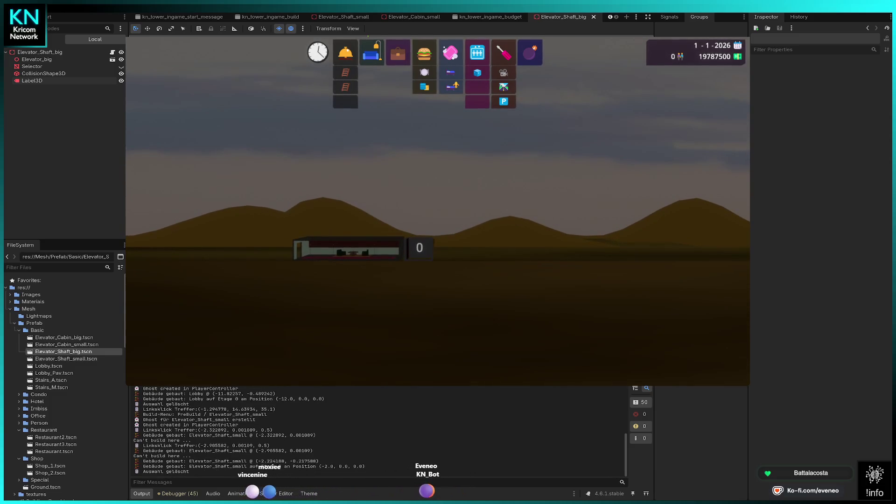
click(530, 53)
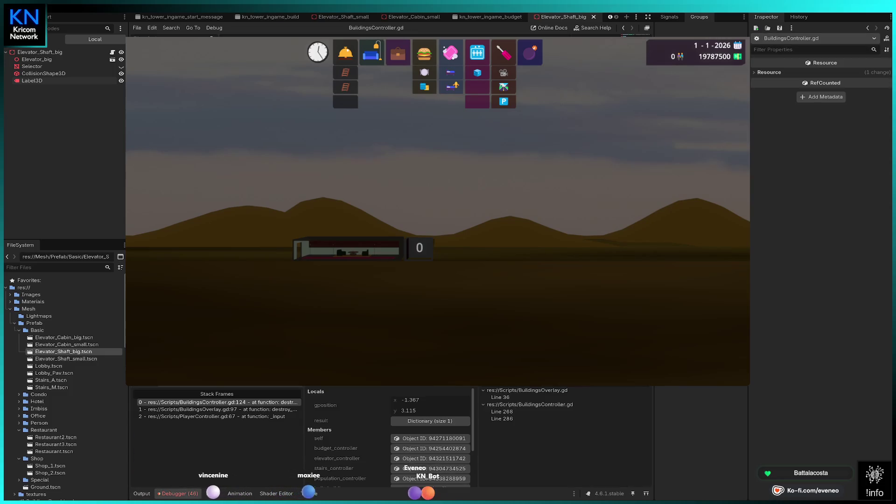
- Resume from the debugger break and extend the elevator shaft up one floor
key(F12)
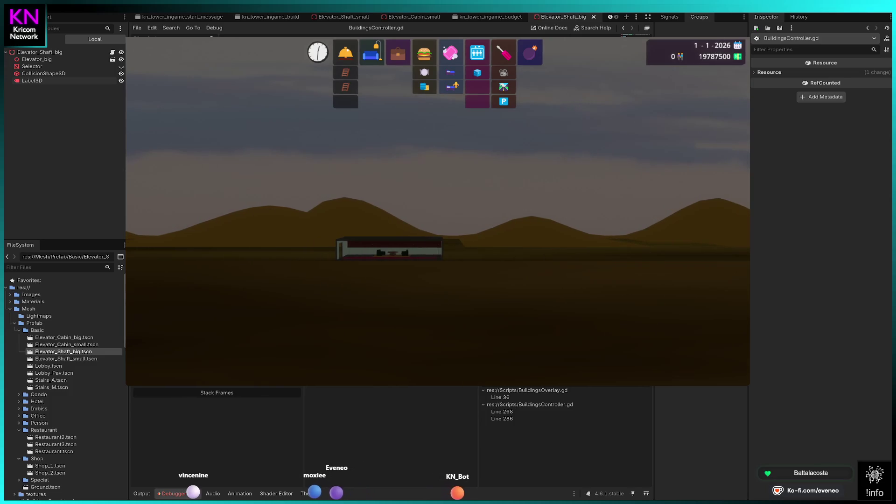
click(477, 101)
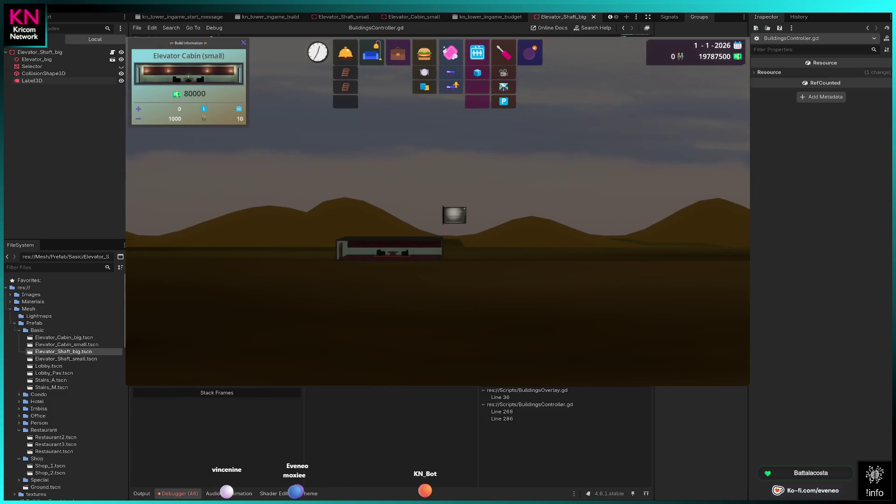
right_click(454, 214)
click(477, 87)
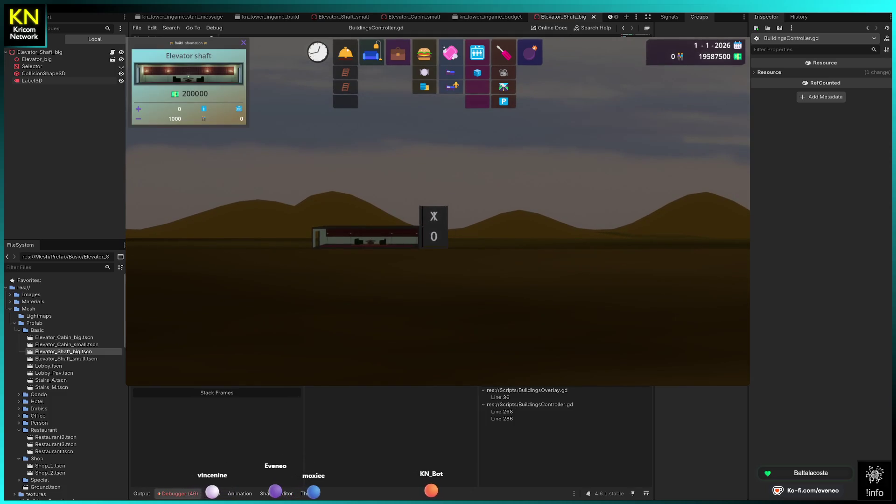
click(433, 216)
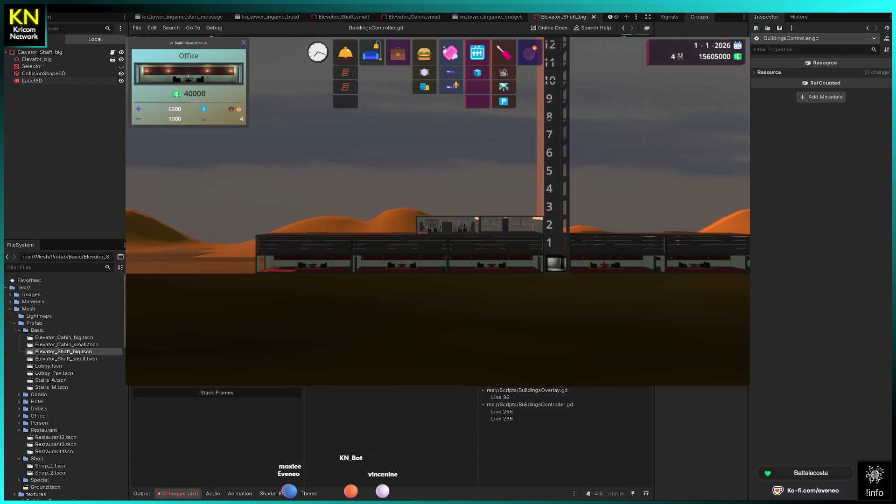
- Place offices on floor 2 on both sides of the elevator shaft
click(383, 225)
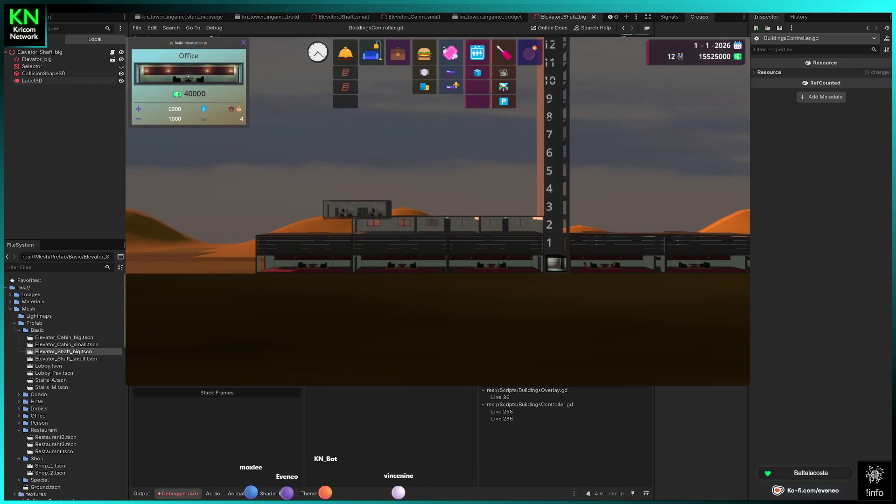
click(320, 225)
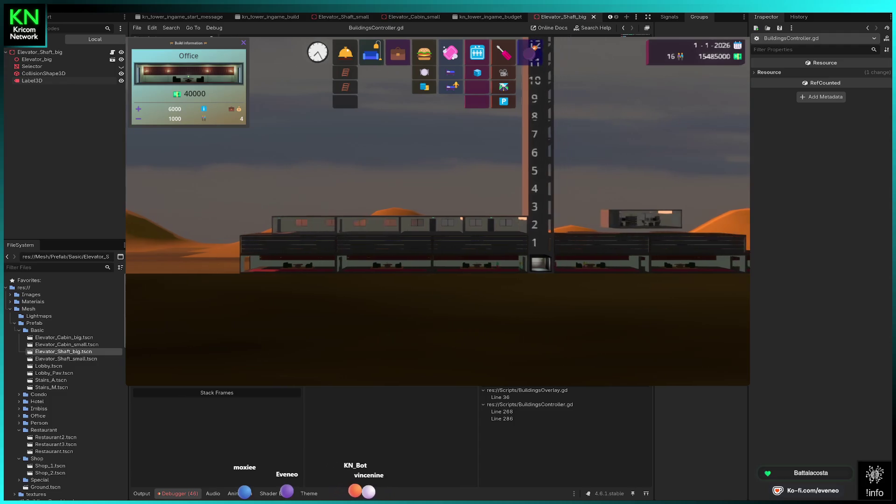
key(d)
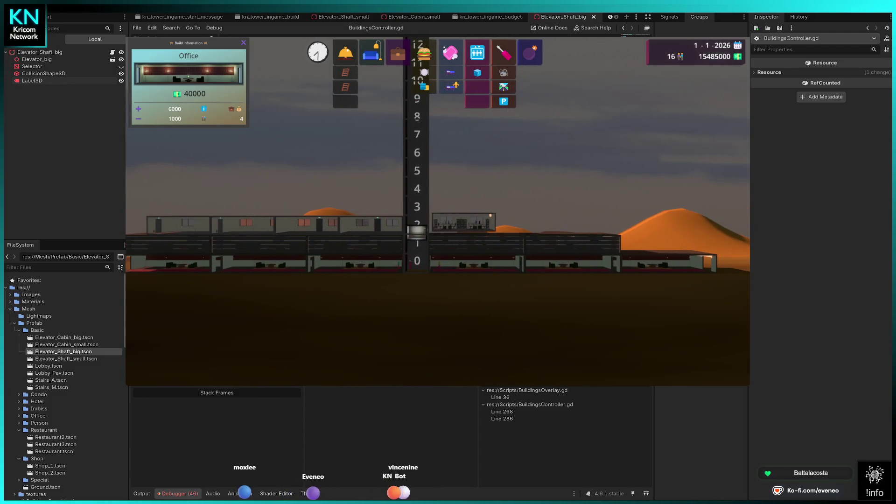
click(463, 217)
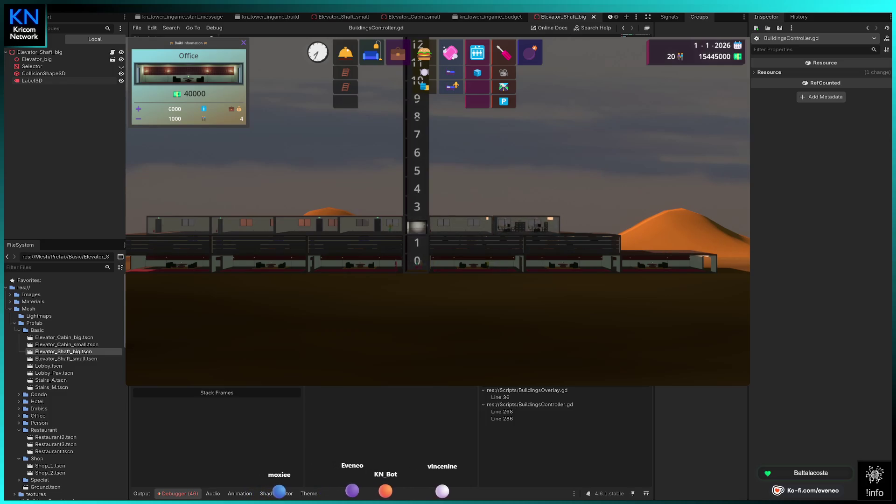
key(d)
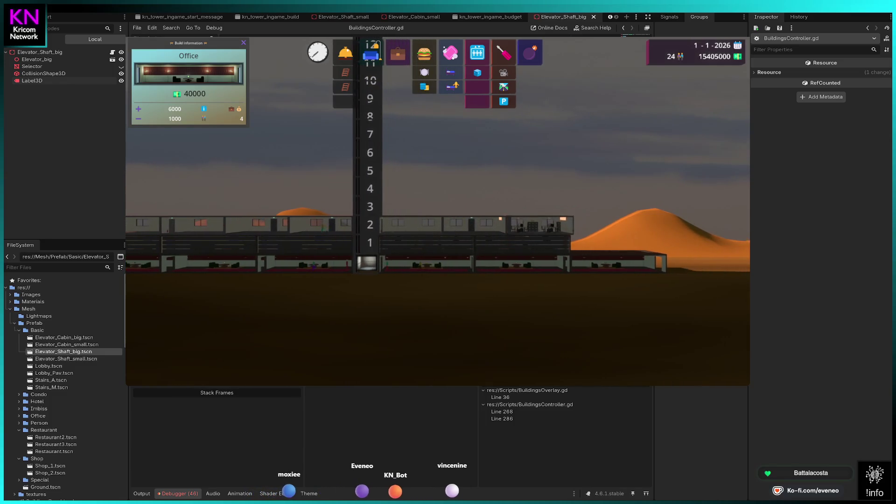
key(d)
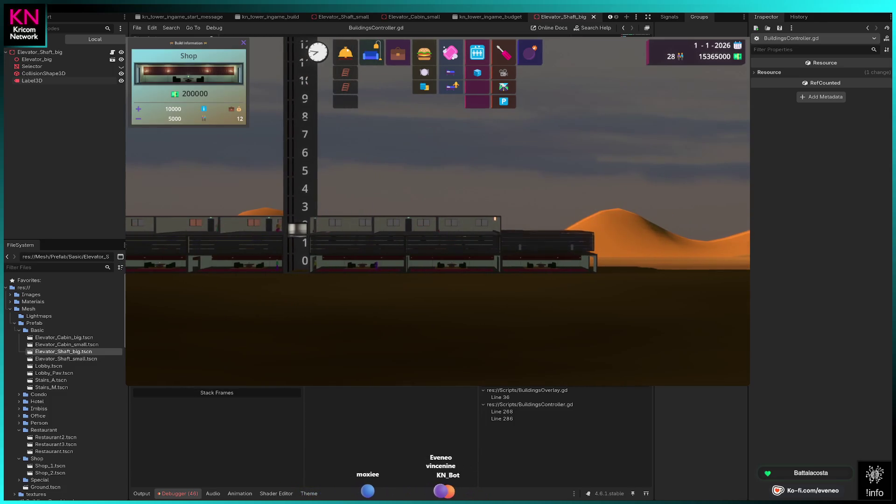
key(d)
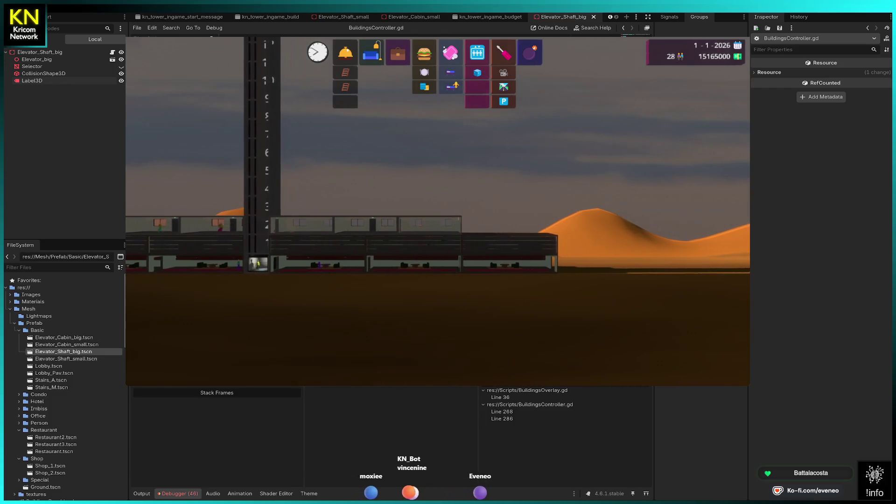
click(561, 225)
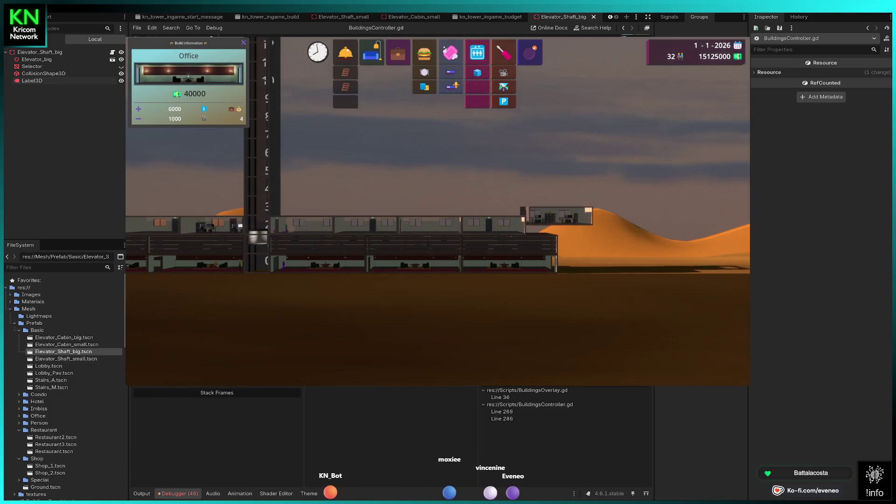
key(d)
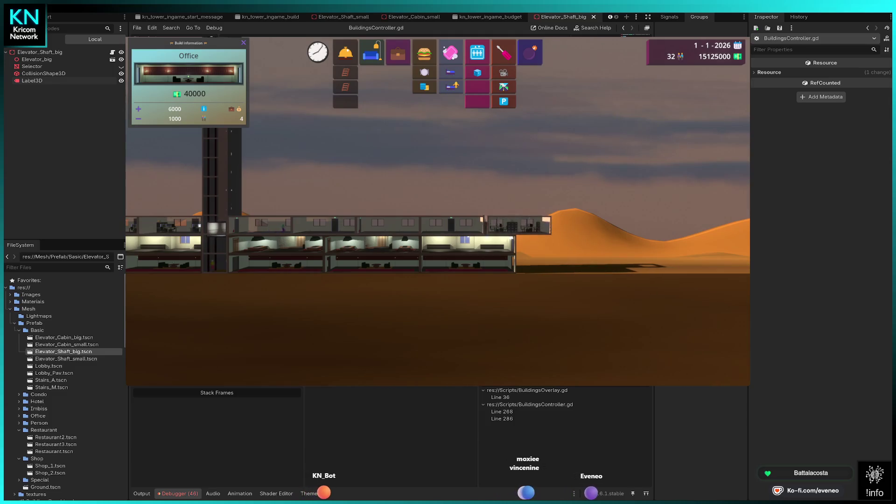
- Add an office on the top floor and stack offices on floors 3–6 at the left
click(517, 219)
key(a)
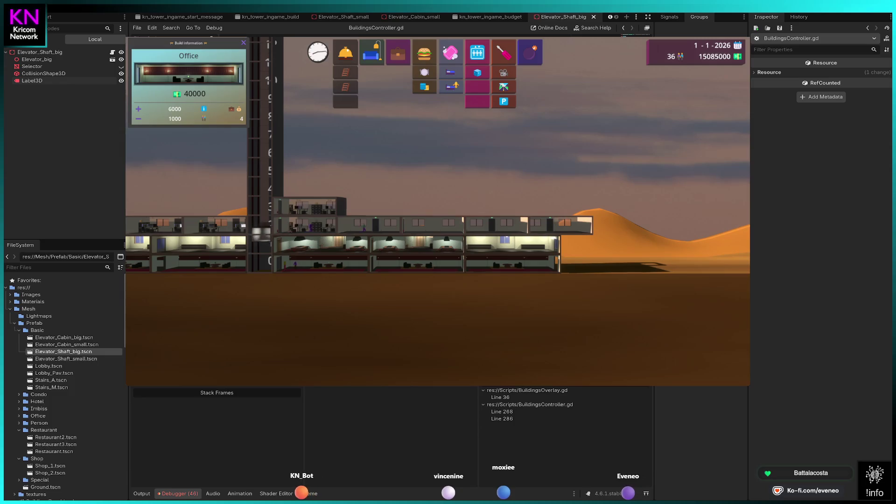
click(310, 205)
click(310, 187)
click(310, 168)
click(310, 150)
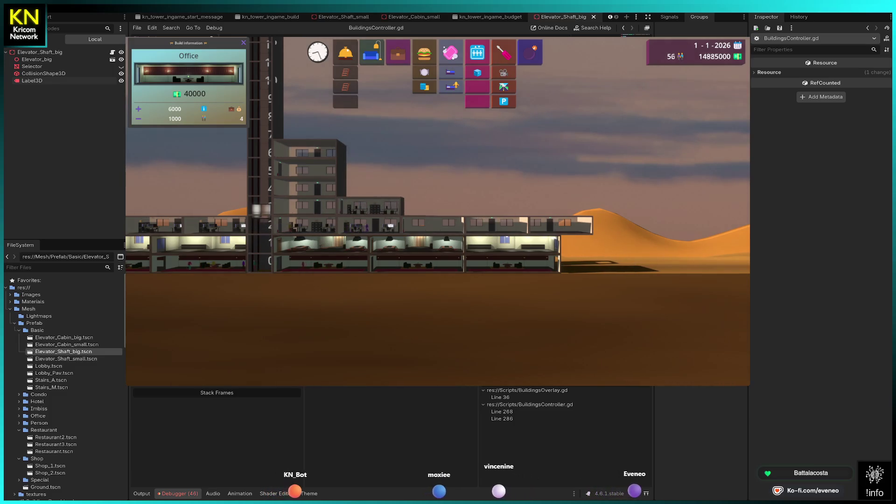
- Fill floors 3–6 with two more office columns toward the tower's right side
click(370, 205)
click(370, 187)
click(370, 150)
click(370, 168)
click(434, 206)
click(434, 188)
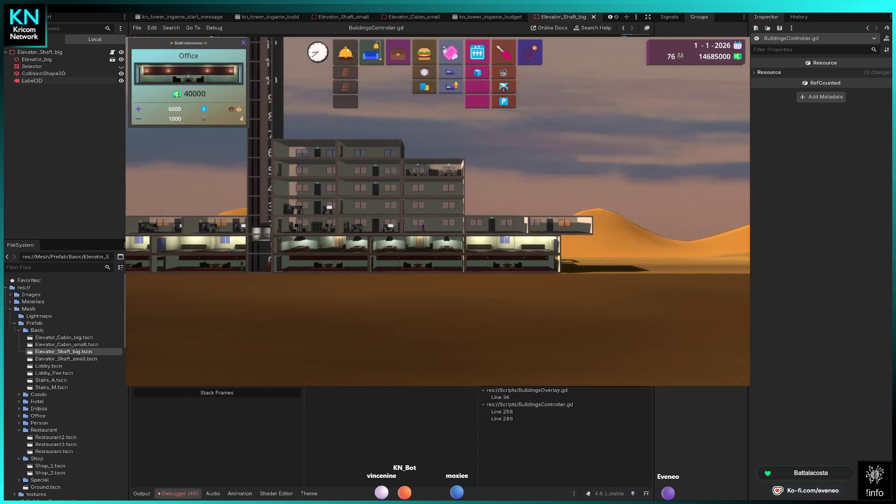
click(434, 169)
click(434, 150)
- Add two more offices on the upper floors further right
key(d)
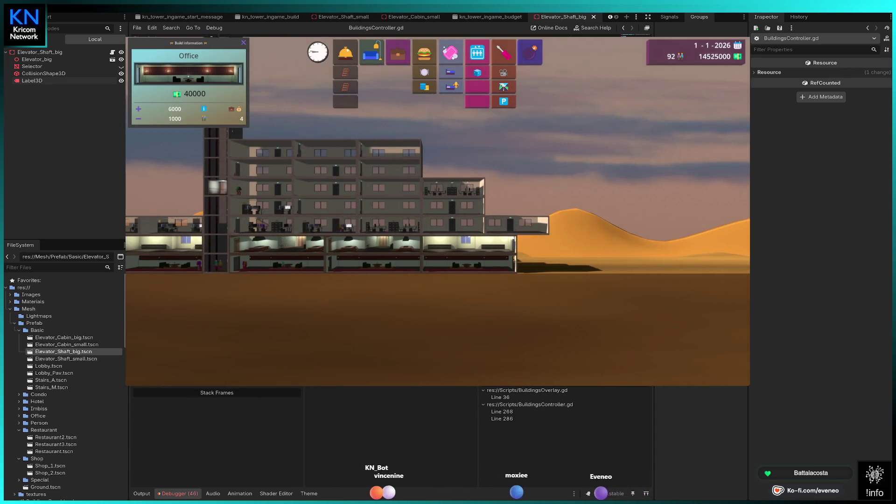
click(434, 167)
click(453, 148)
key(d)
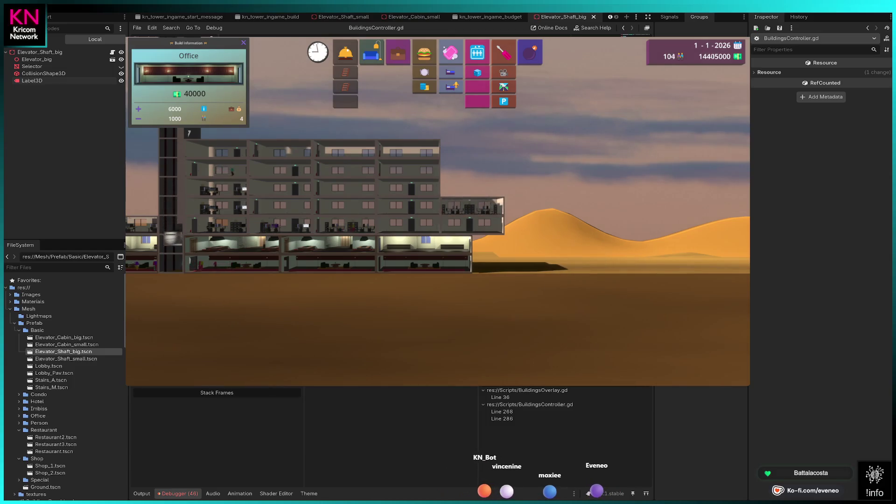
key(d)
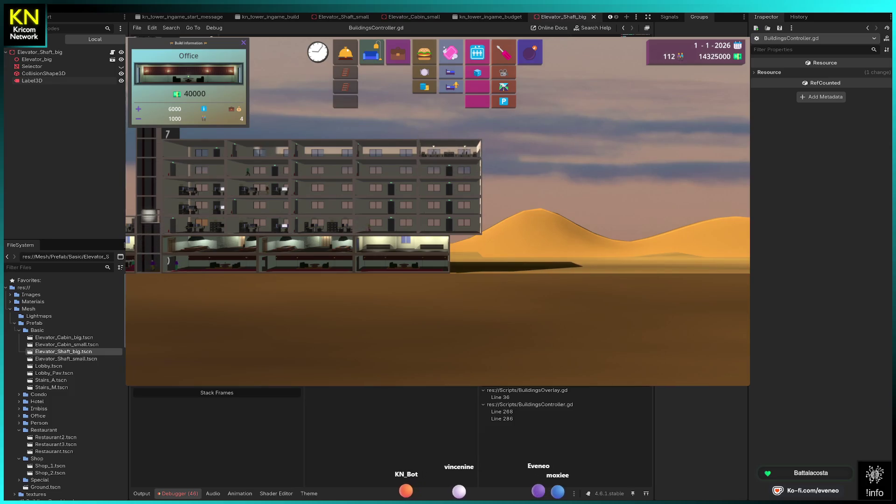
- Build offices on floors 3–6 directly beside the elevator shaft
key(a)
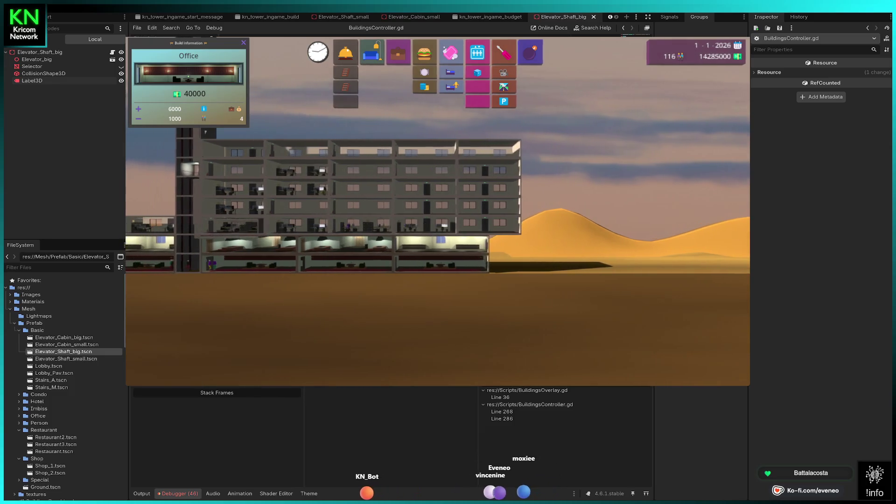
key(a)
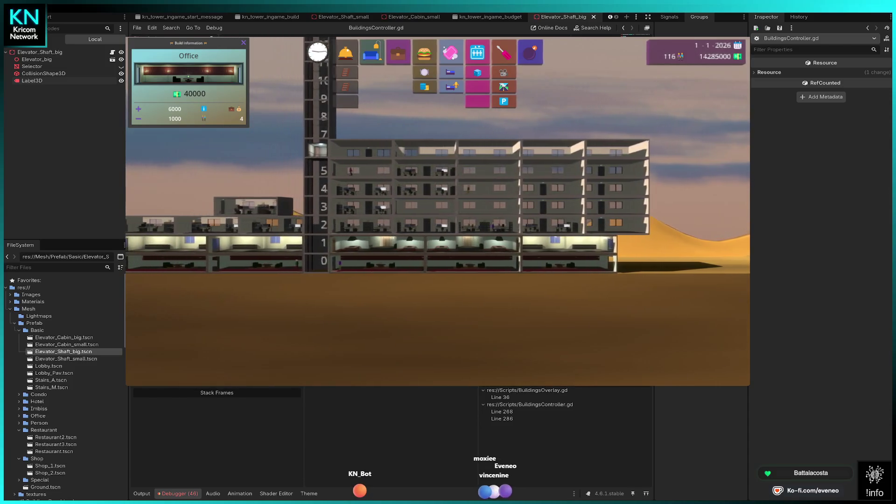
key(a)
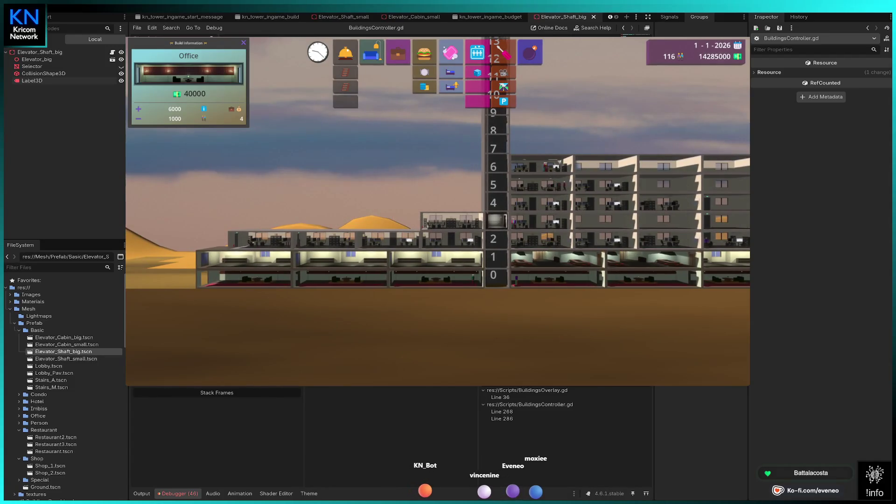
click(452, 220)
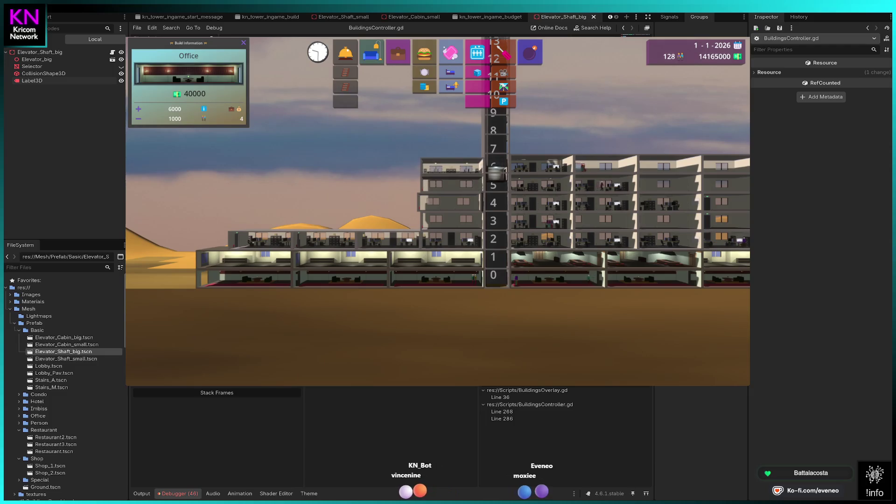
click(414, 220)
click(414, 202)
click(414, 184)
click(414, 167)
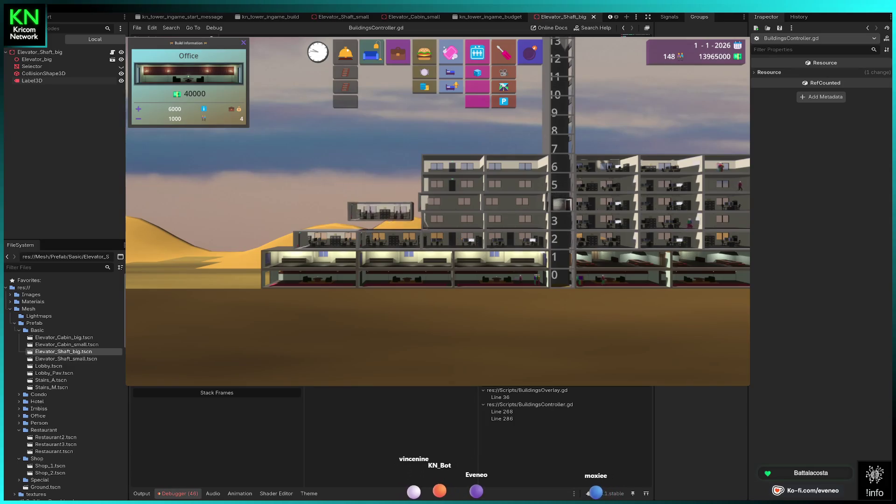
- Build two more office columns on floors 3–6 left of the shaft
click(389, 221)
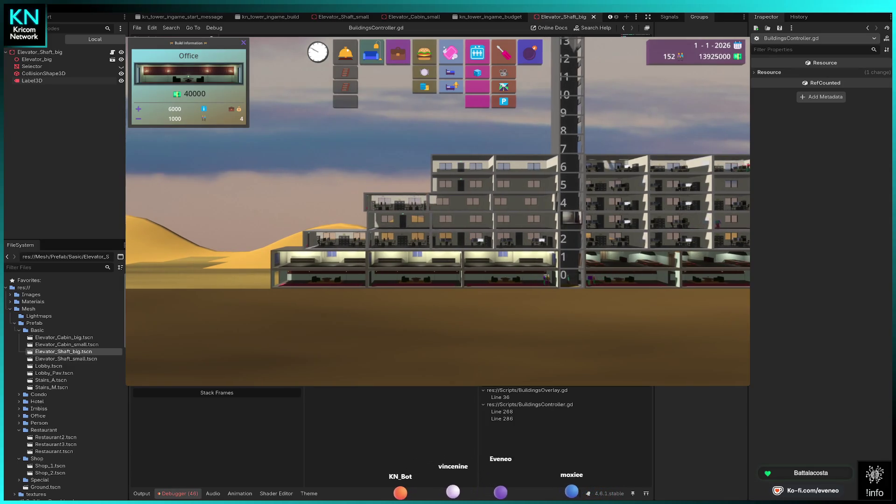
click(396, 202)
click(397, 184)
click(397, 167)
click(374, 219)
click(373, 202)
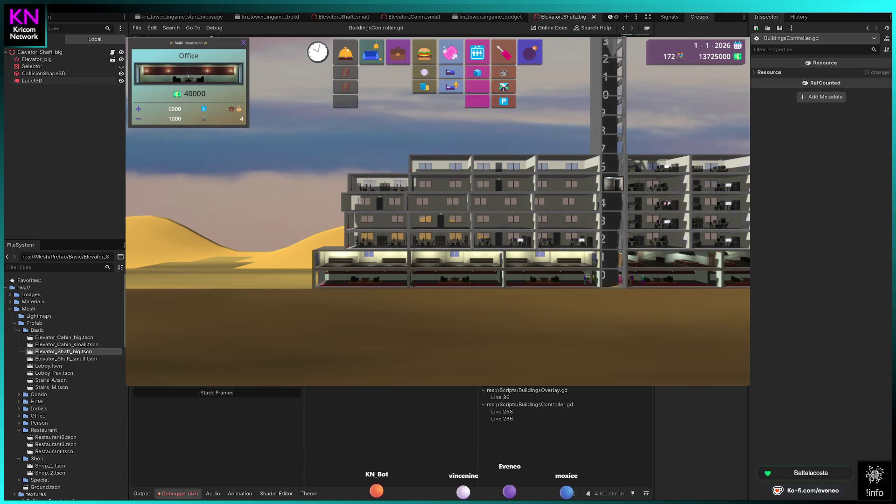
click(375, 166)
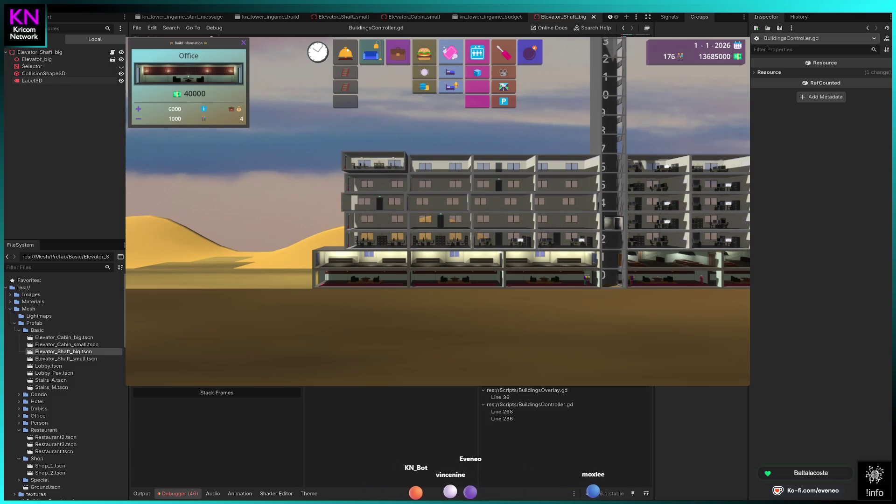
- Add another left-side office column on floors 3–6, then zoom out on the shaft
key(d)
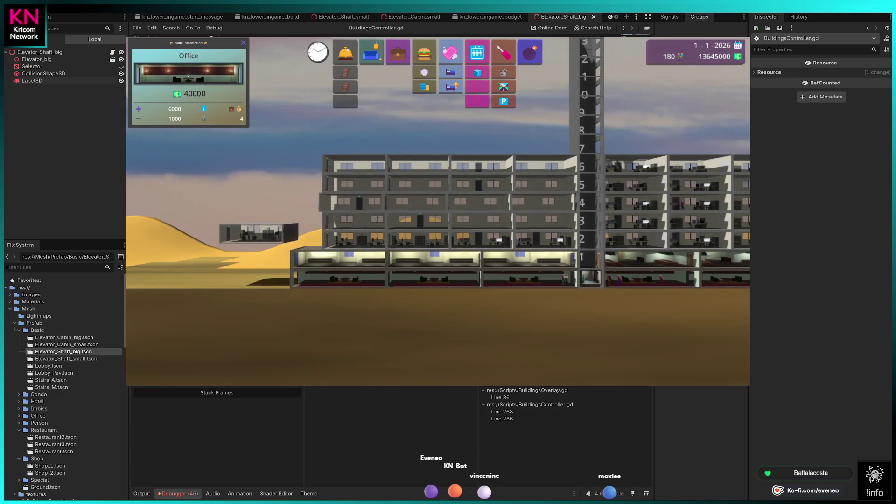
click(289, 219)
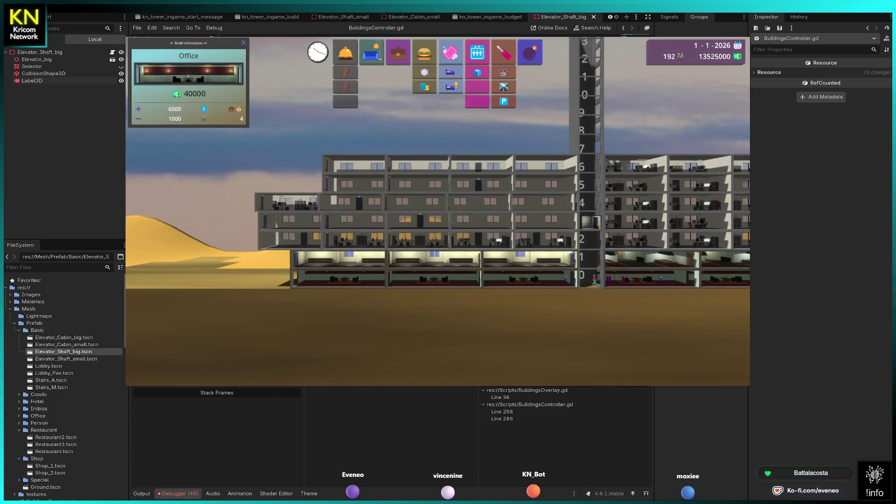
click(287, 202)
click(289, 182)
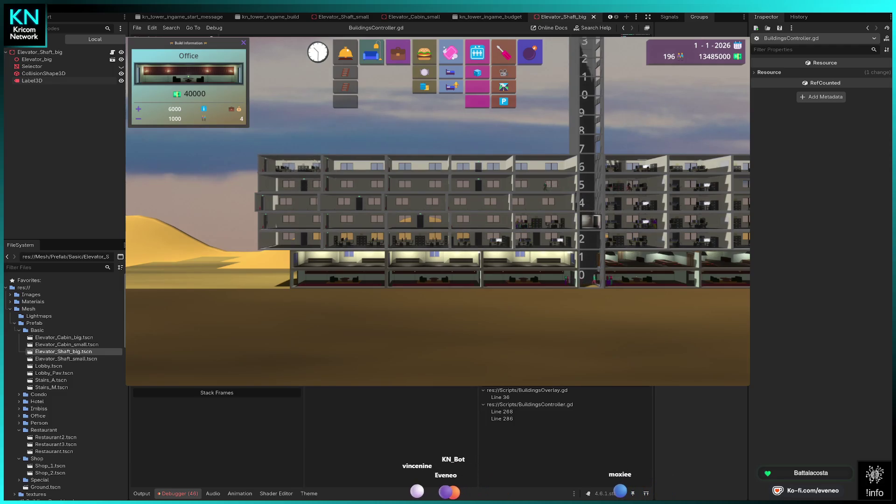
key(Left)
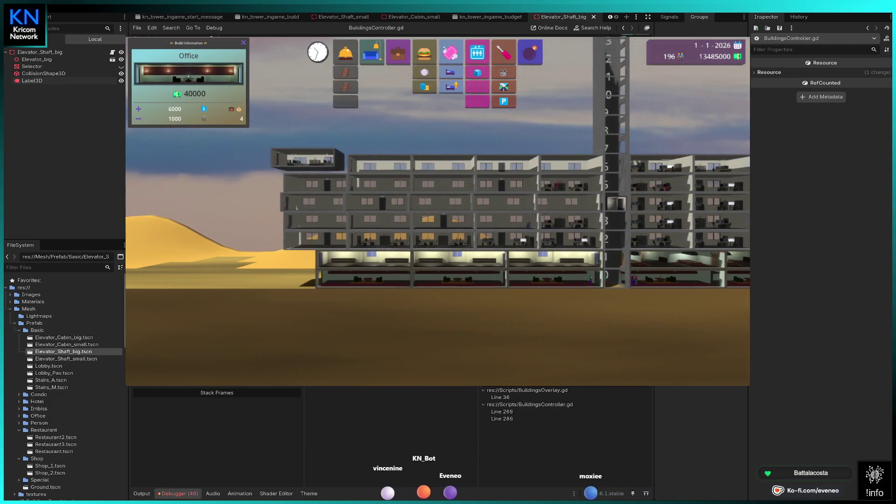
click(310, 161)
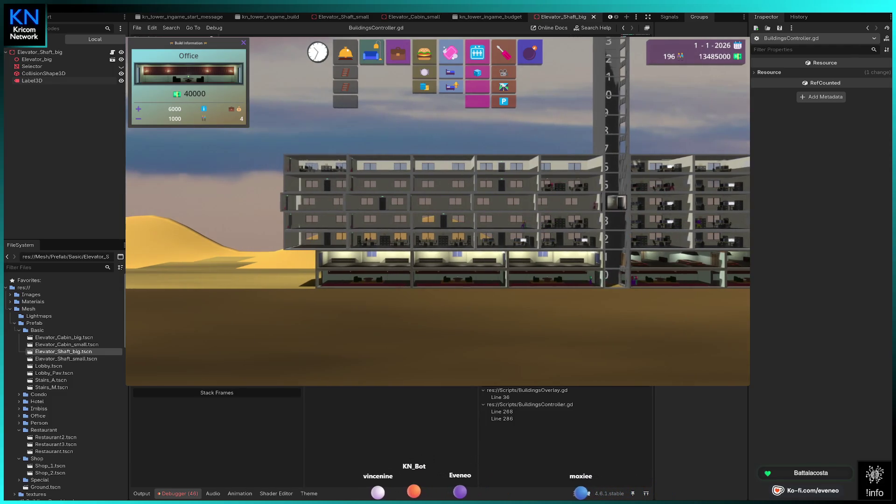
key(Right)
key(Right)
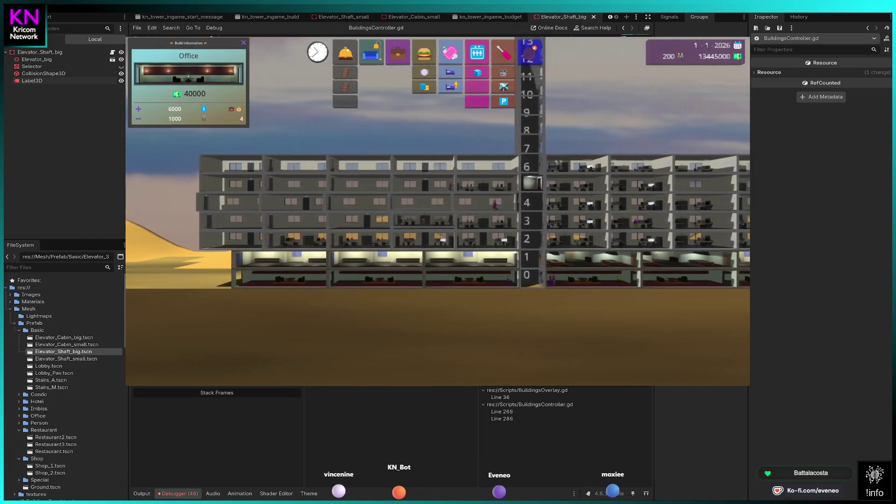
key(Right)
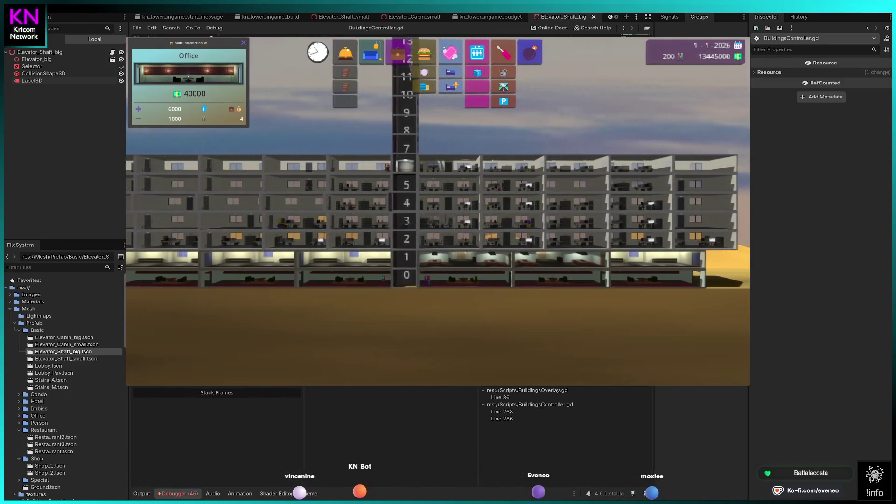
key(Left)
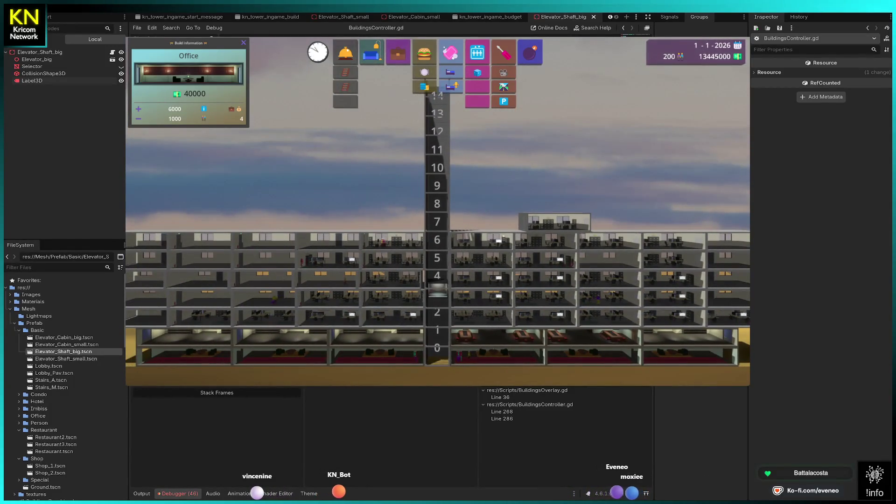
scroll(438, 210, down, 2)
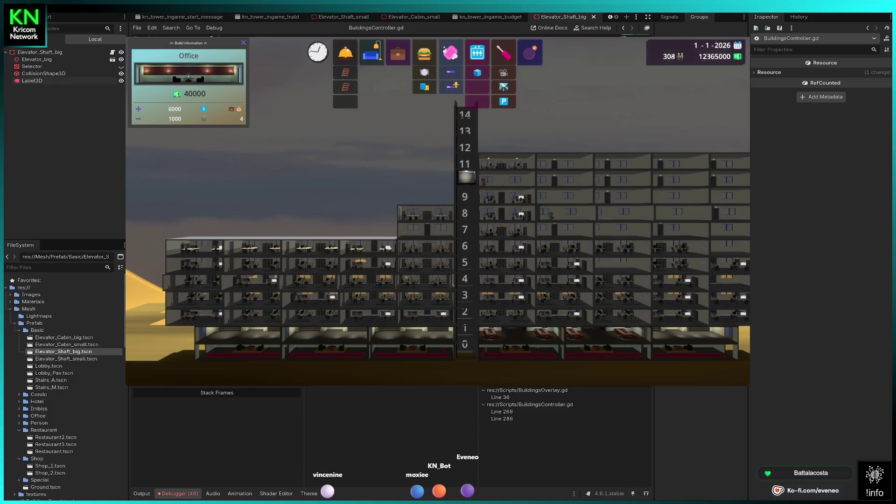
- Stack more office floors on the left wing up to about floor 11
click(425, 196)
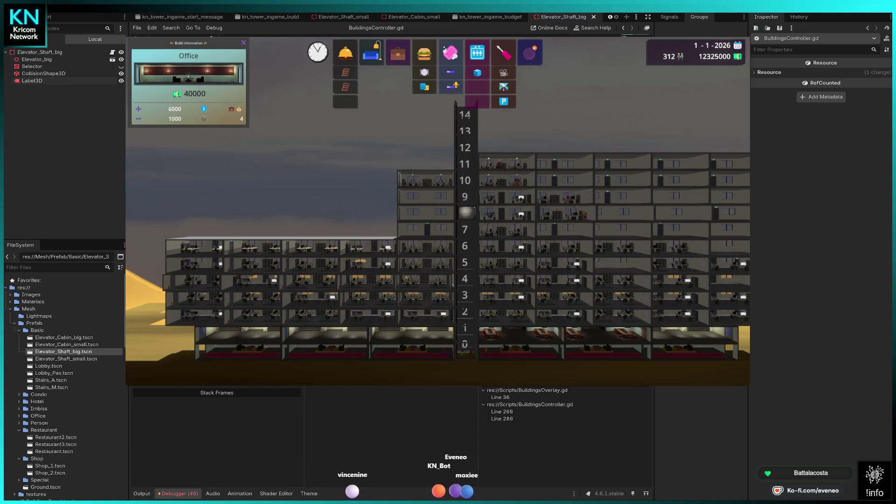
scroll(437, 233, up, 1)
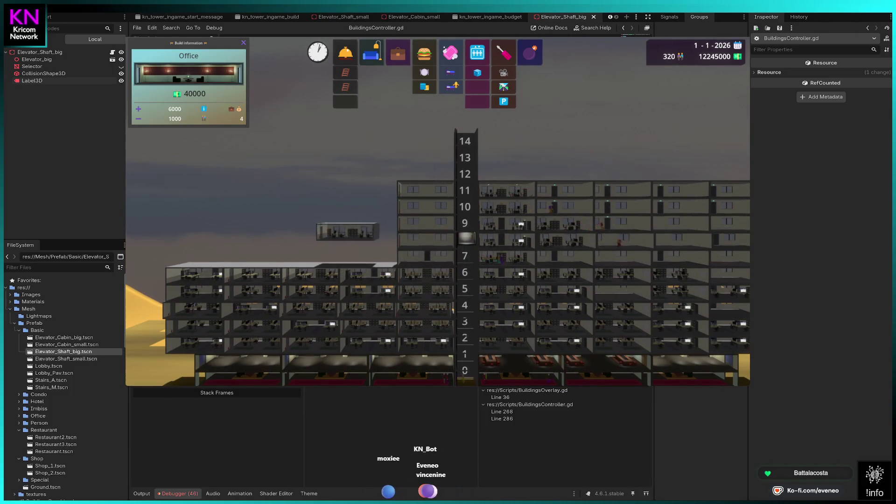
click(369, 255)
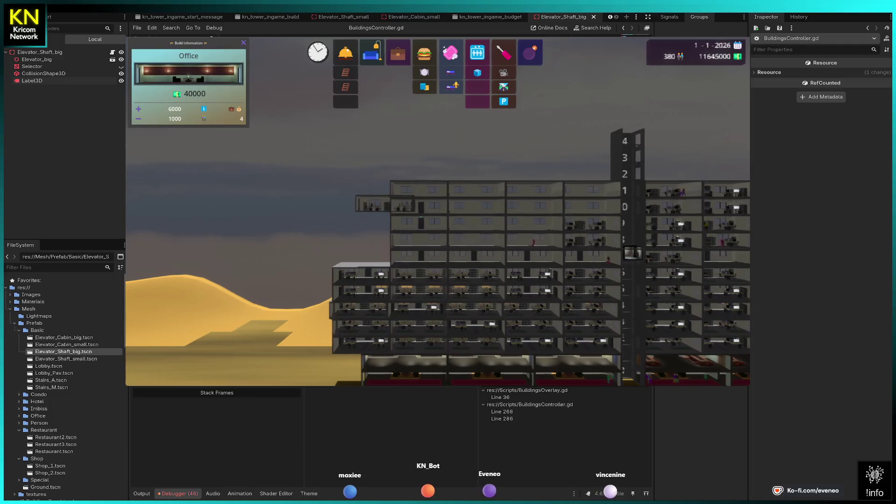
click(386, 254)
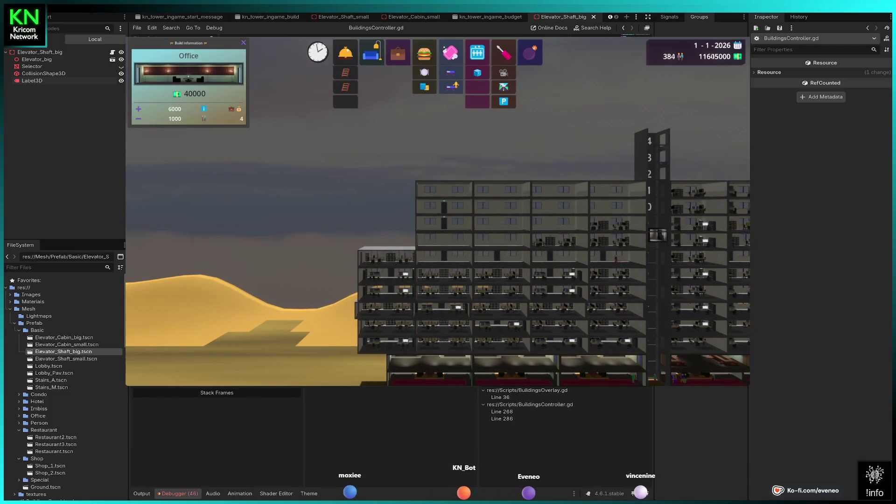
click(387, 222)
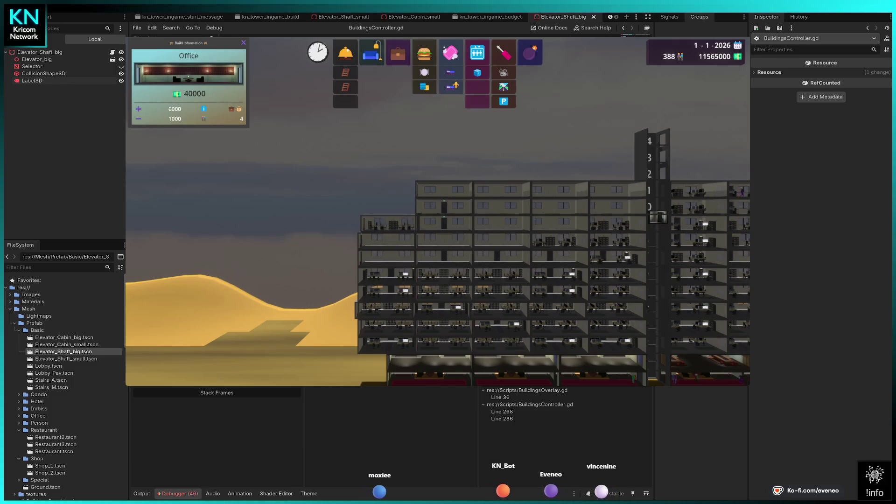
click(387, 189)
- Stop placing offices and pan the view to centre the tower
key(Escape)
key(d)
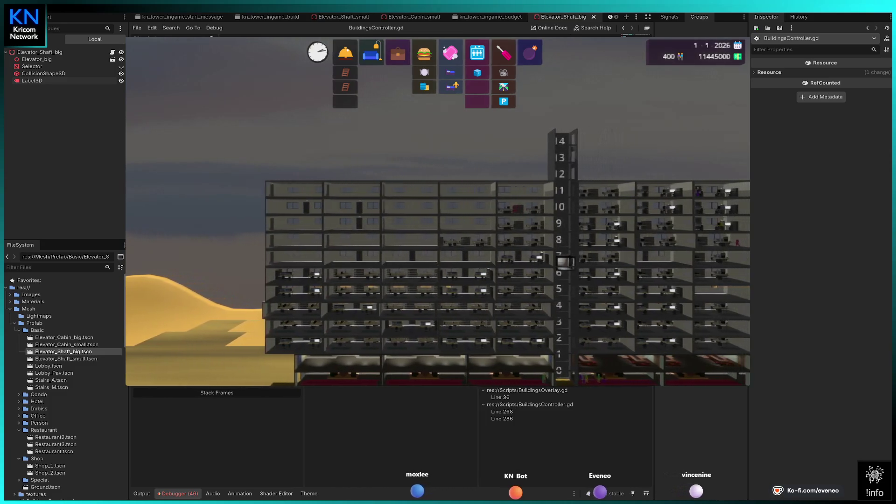
key(d)
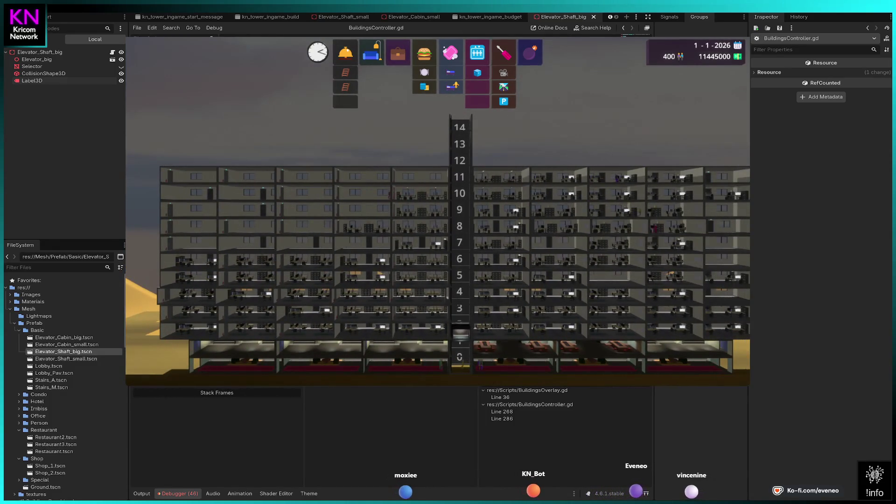
key(w)
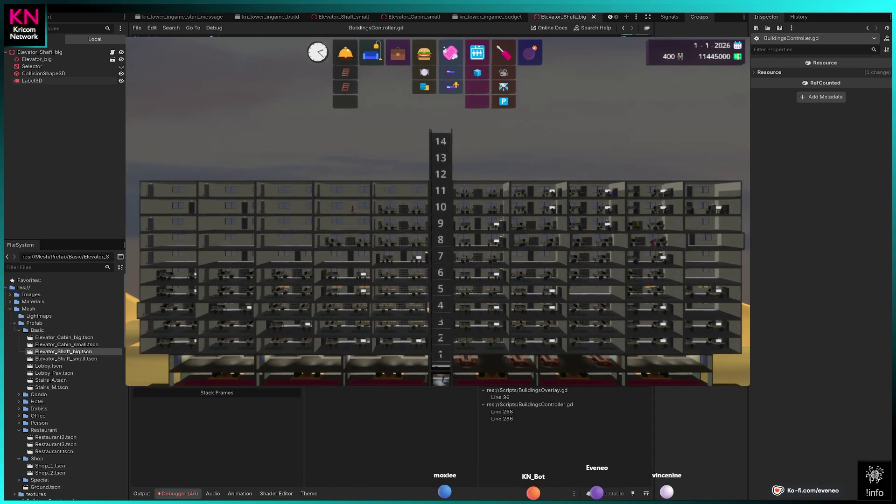
- Build a row of condominiums along the tower's top floor
click(371, 52)
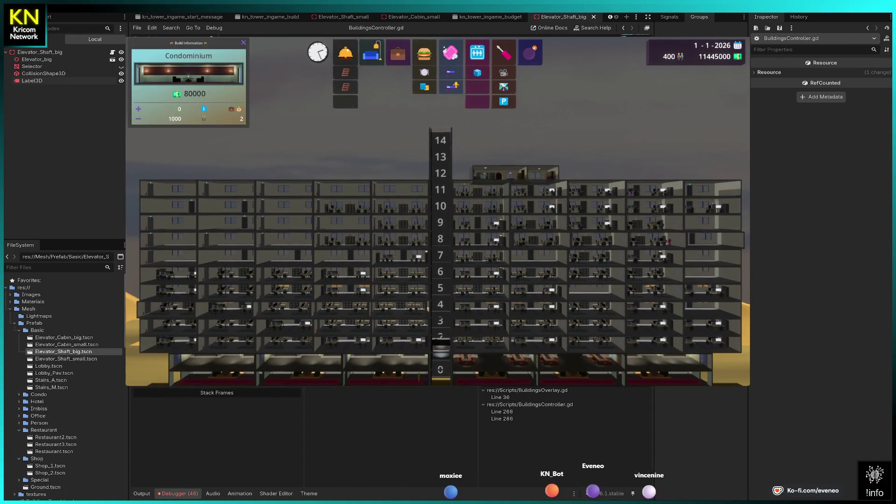
click(492, 172)
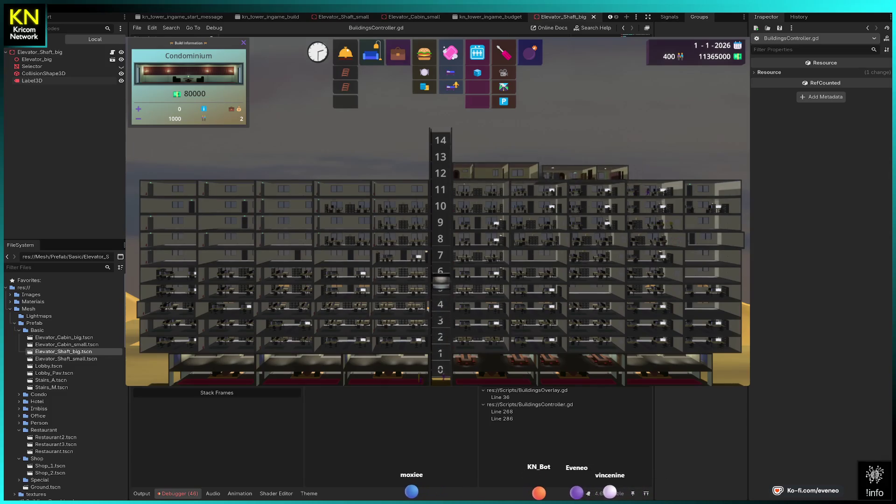
click(641, 172)
click(686, 172)
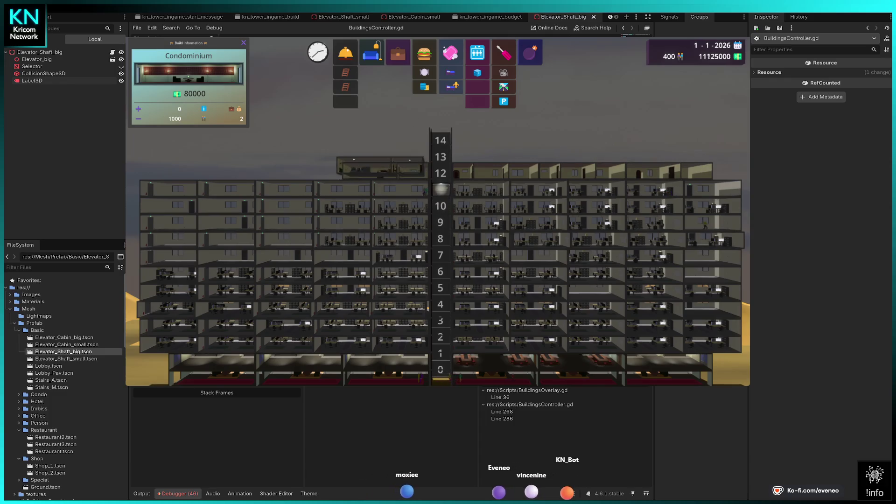
click(384, 169)
click(289, 170)
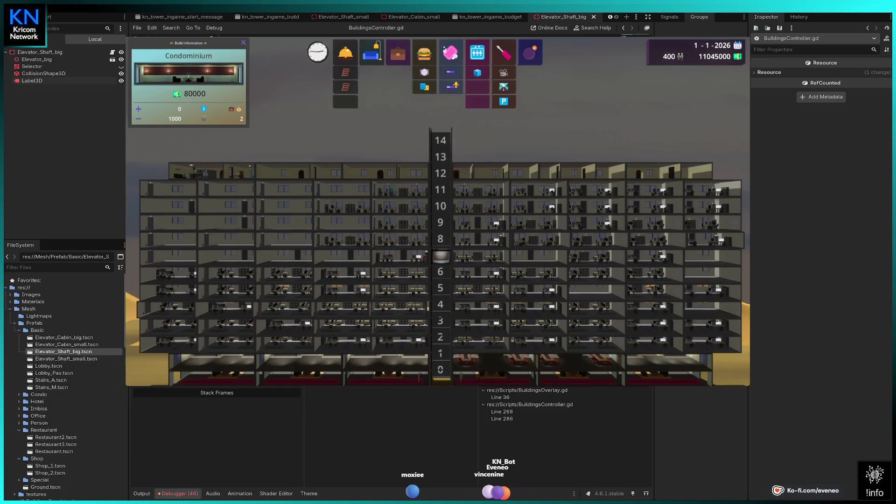
- Add two condos left of the shaft and one on the roof right of it
key(a)
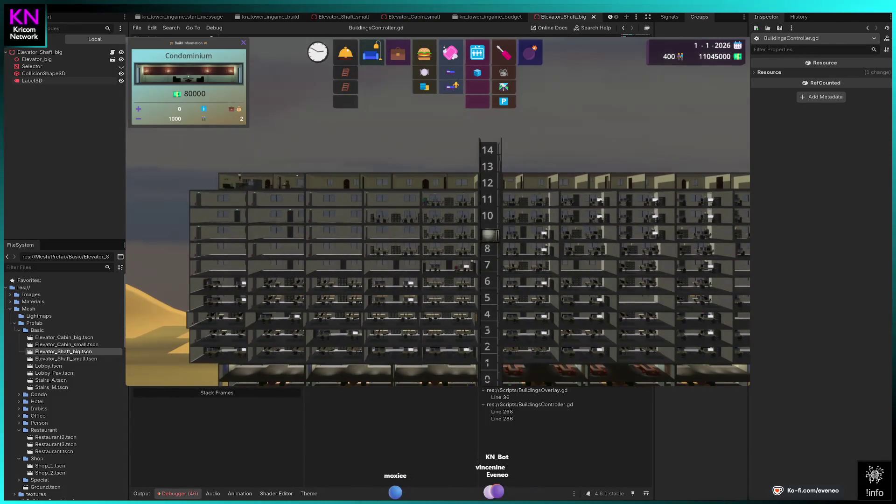
click(350, 161)
click(268, 161)
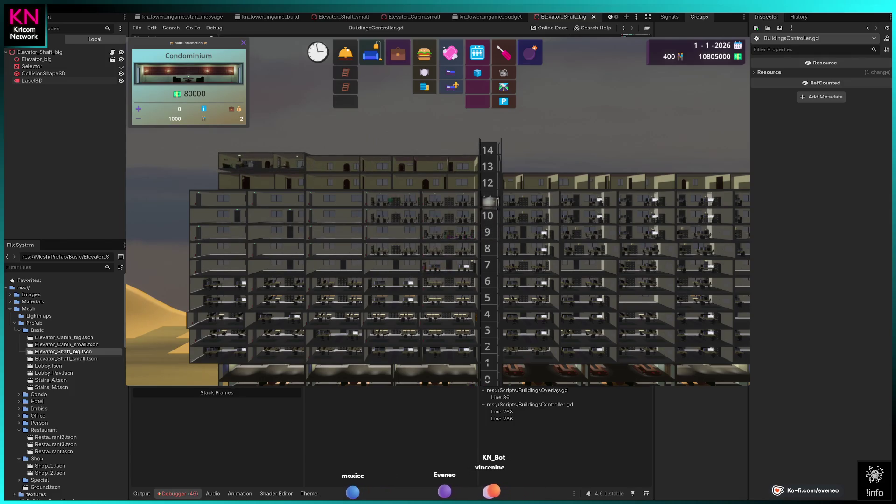
click(557, 158)
key(d)
key(d)
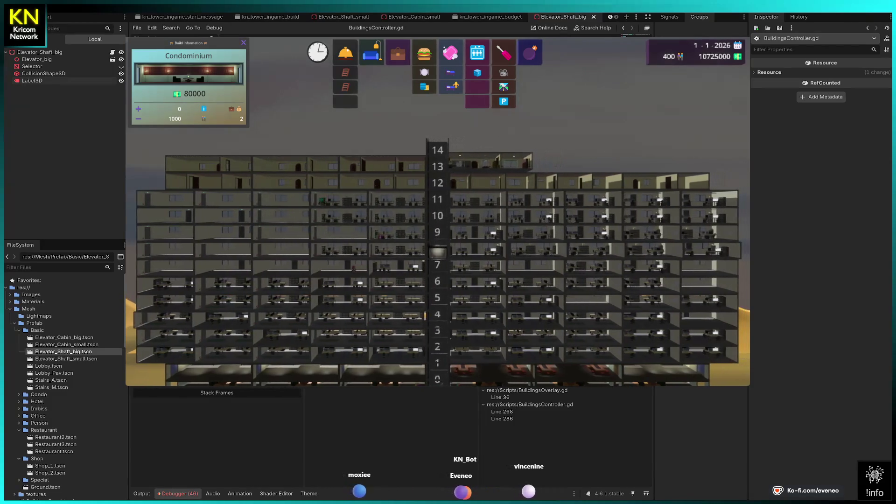
key(d)
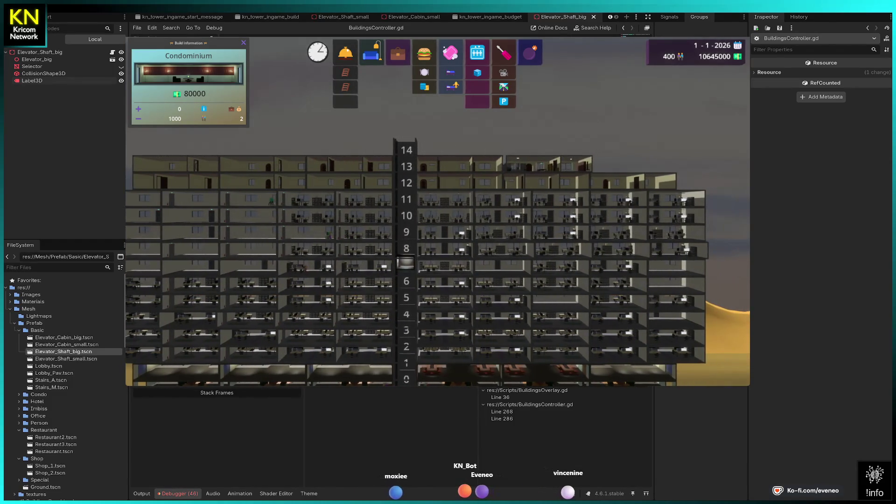
key(d)
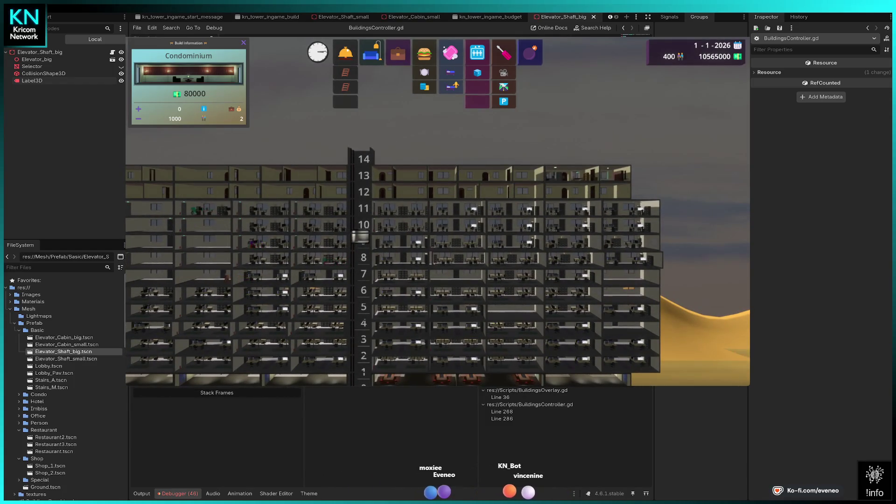
key(d)
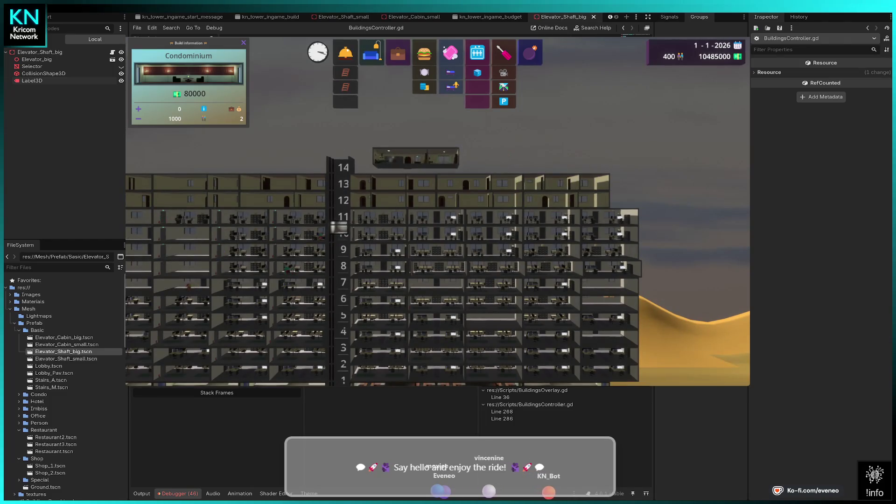
- Place three more condominiums on floor 14, then pick the elevator shaft for building
click(393, 164)
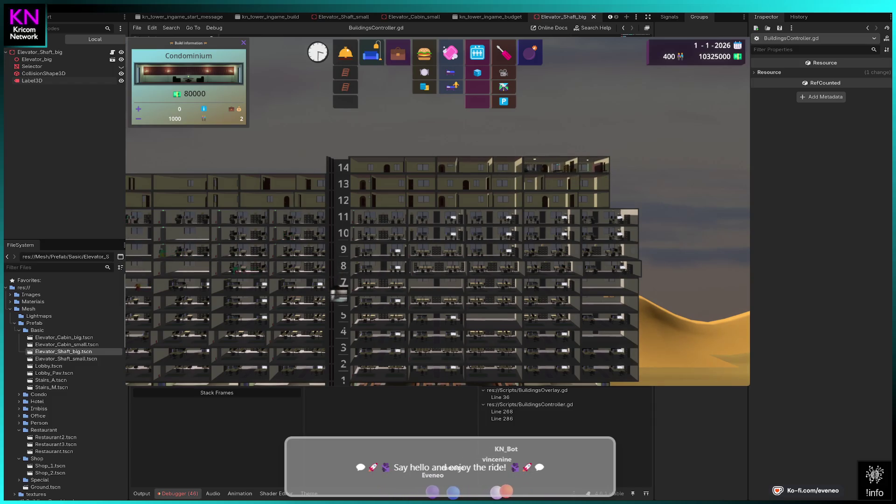
key(Left)
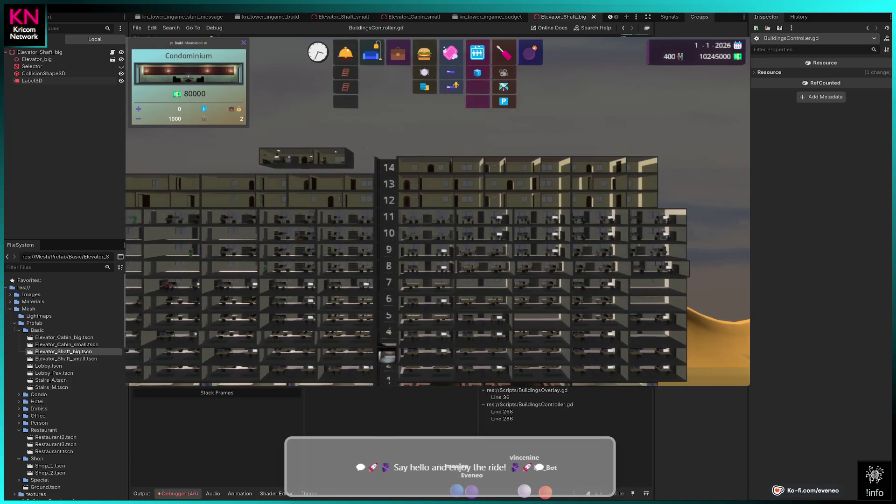
key(Left)
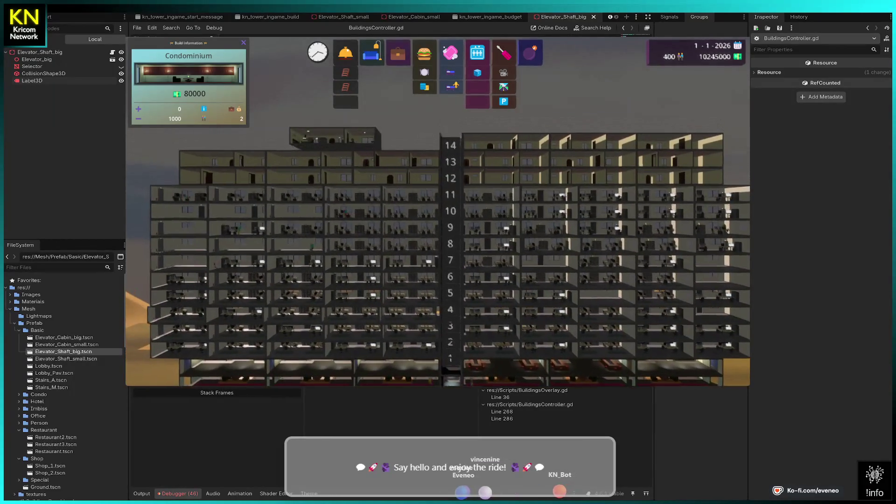
click(421, 144)
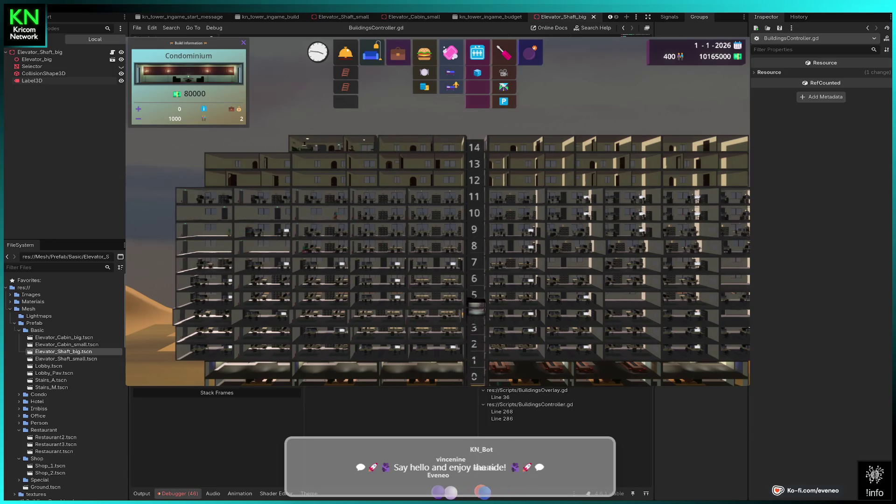
key(Left)
click(369, 153)
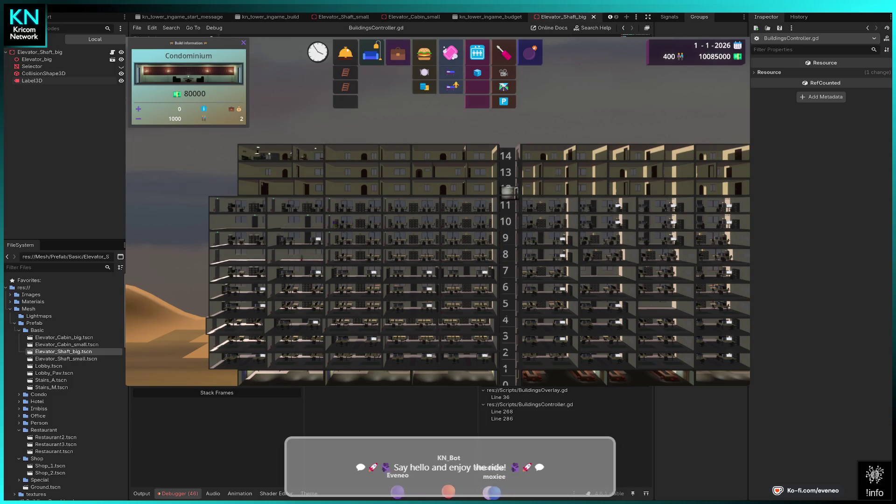
key(Left)
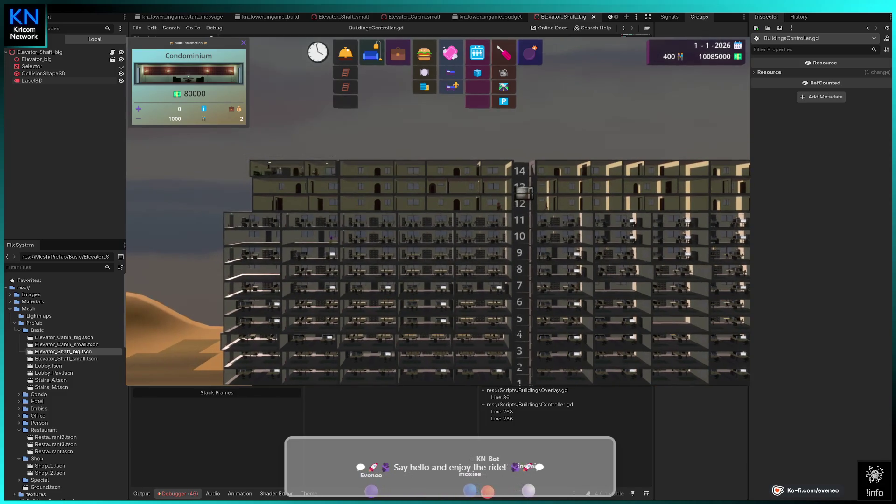
key(Return)
key(Right)
key(Right)
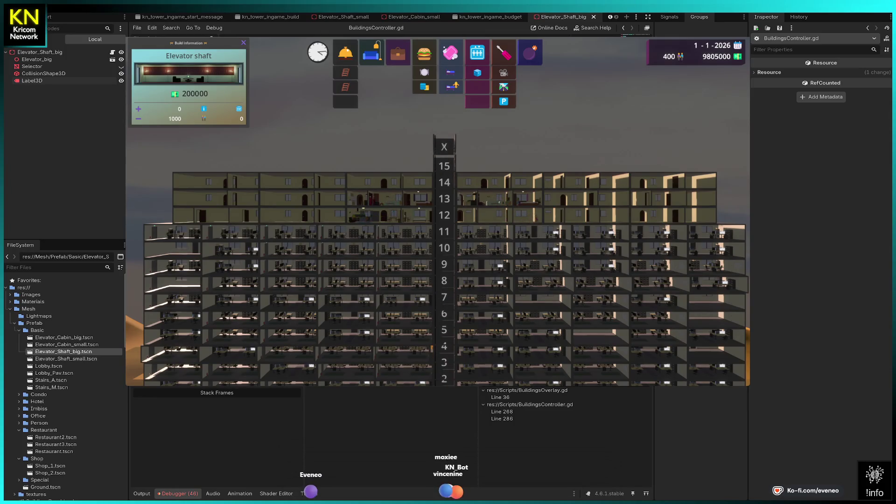
- Extend the elevator shaft upward through floors 16, 17 and 19 to floor 20
key(Up)
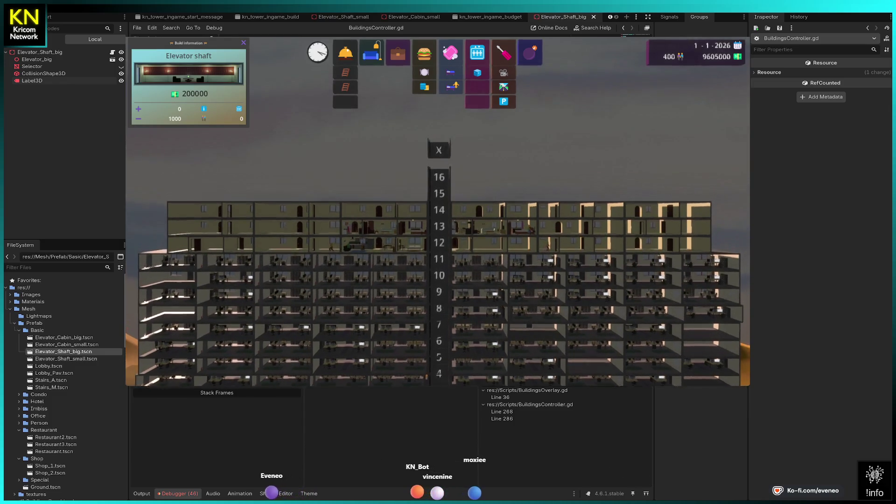
key(Up)
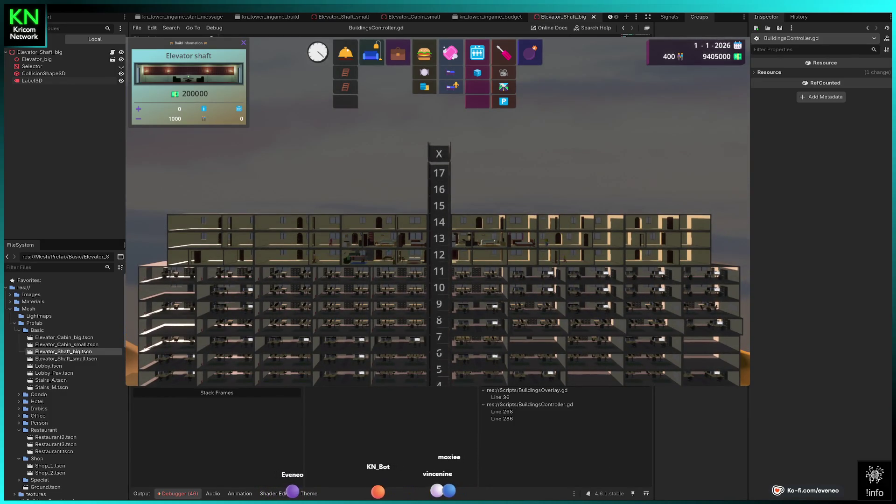
key(Up)
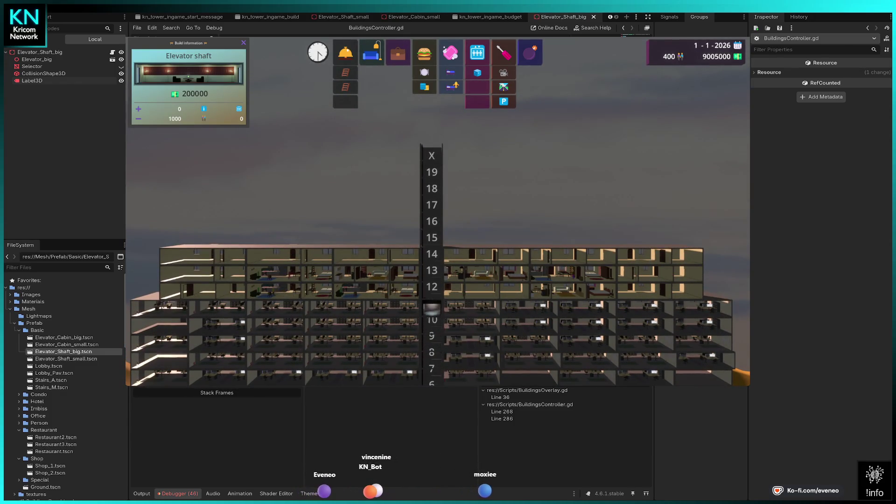
key(Up)
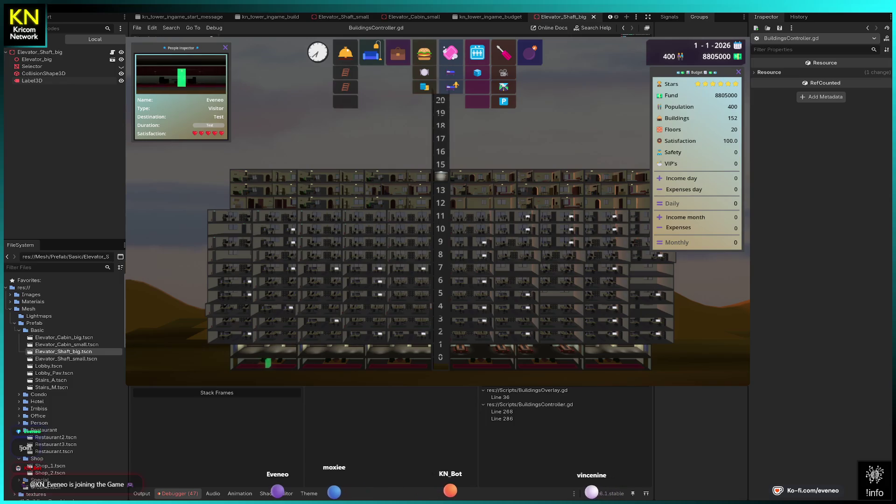
- Show the shaft Label3D's Text settings: text X, font size 374, centred
click(32, 81)
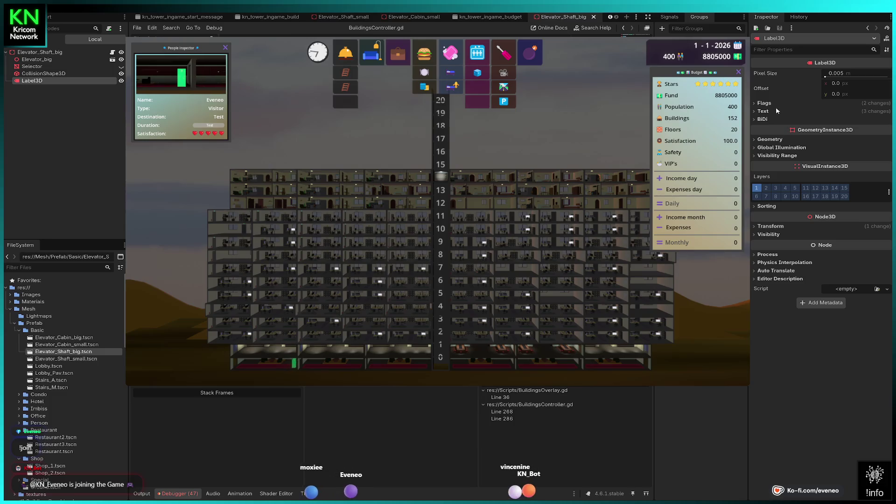
click(765, 111)
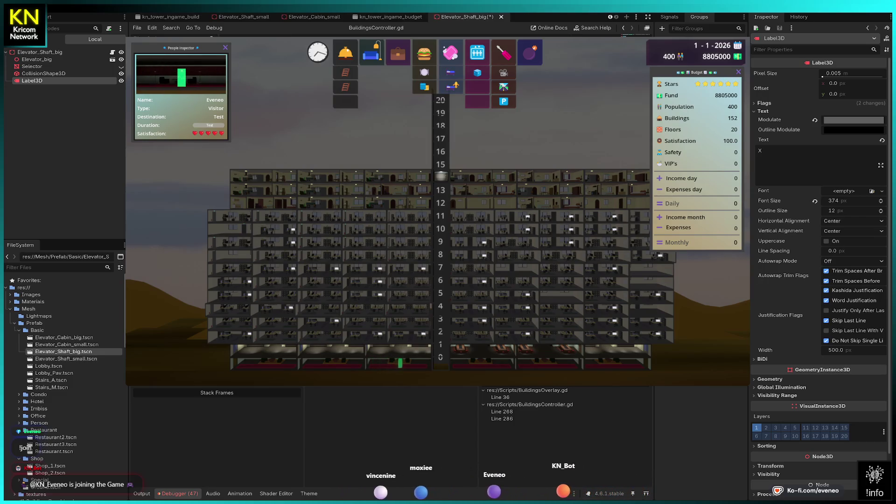
- Save the Elevator_Shaft_big scene
key(ctrl+s)
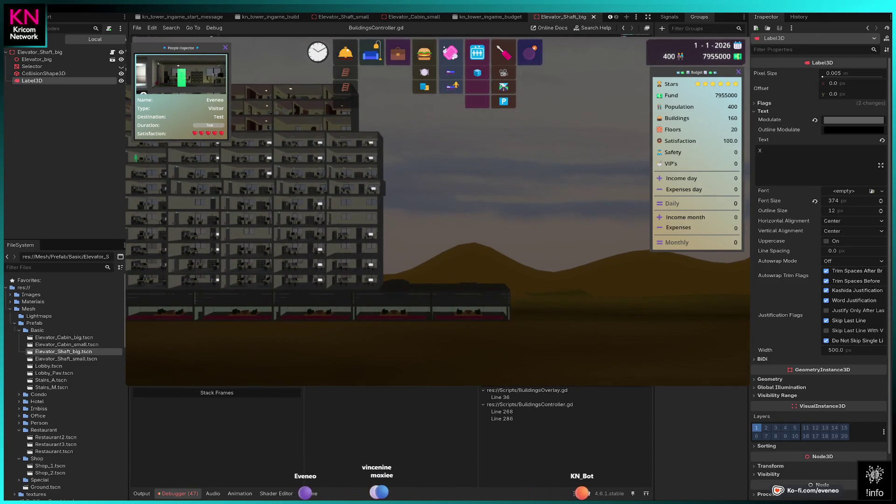
- Choose Office as the build option in the running tower
click(398, 52)
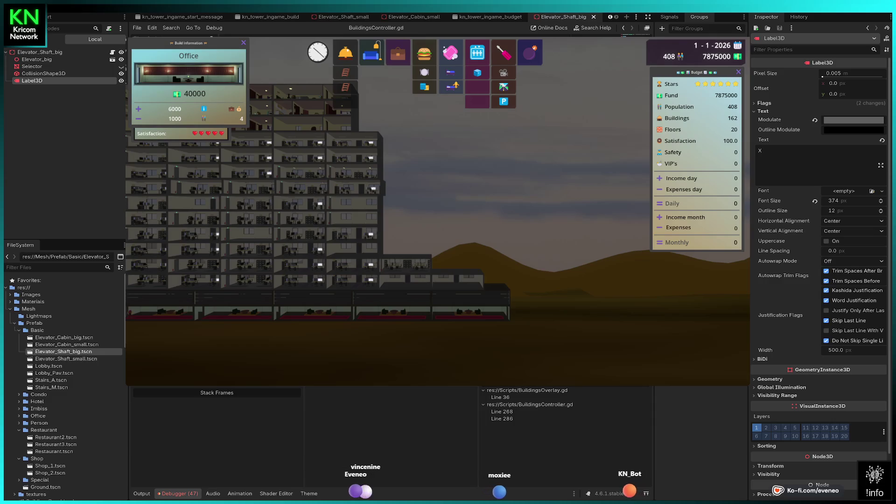
- Place six offices on the lower floors of the tower's right wing
click(406, 247)
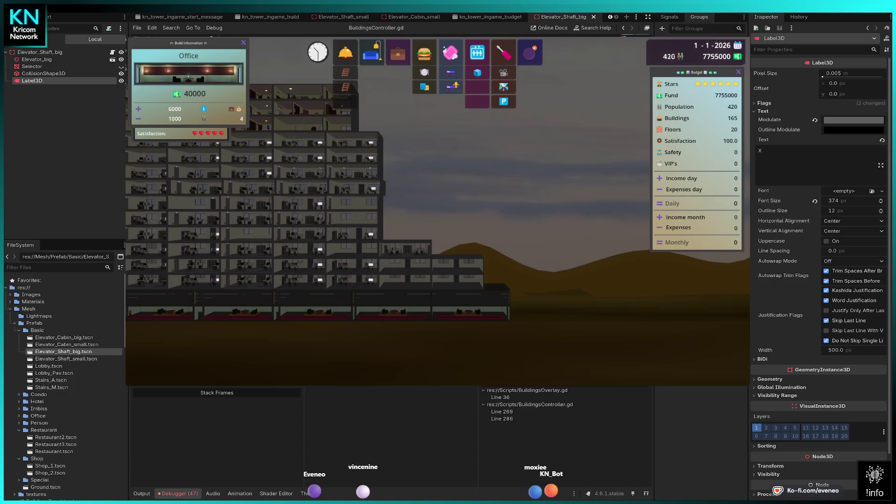
click(458, 248)
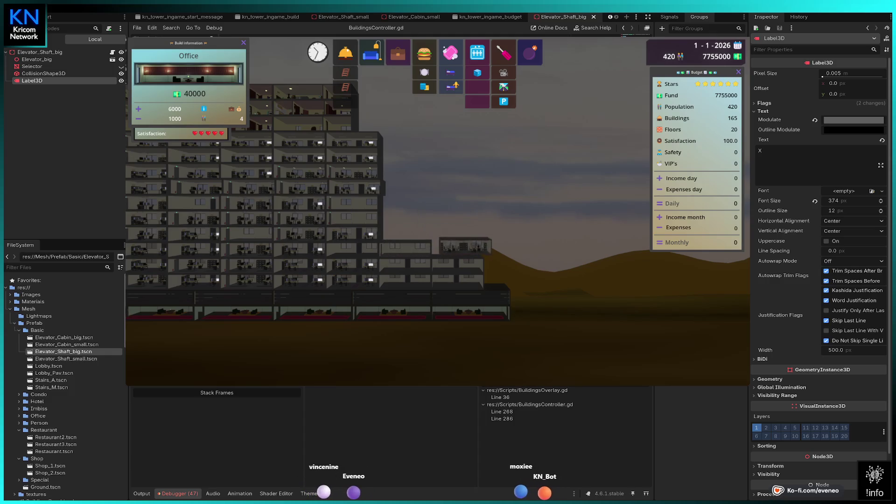
click(447, 247)
scroll(447, 247, up, 2)
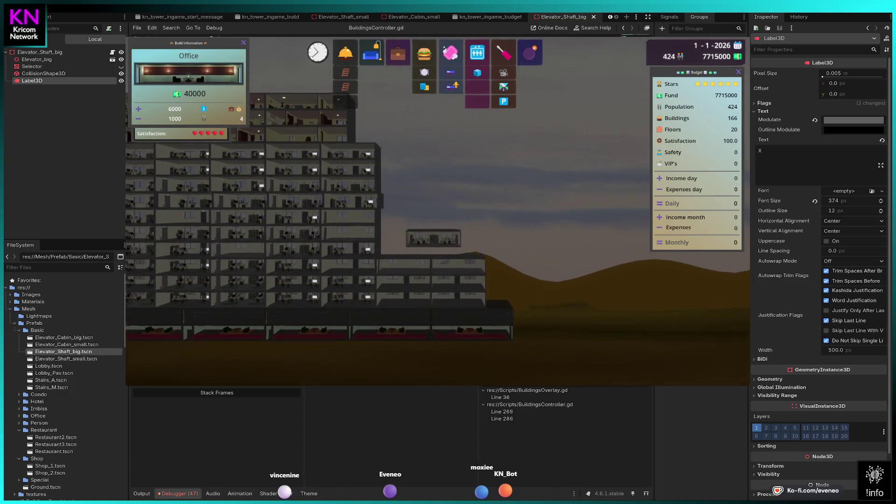
click(378, 256)
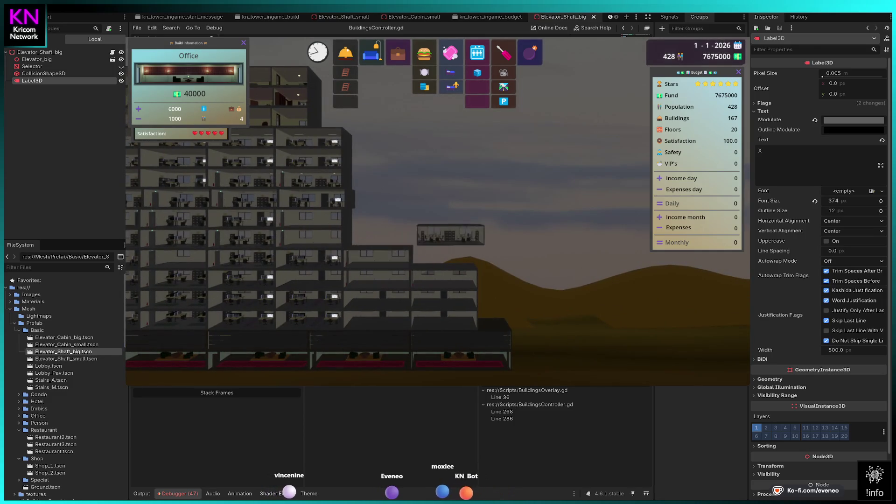
click(446, 255)
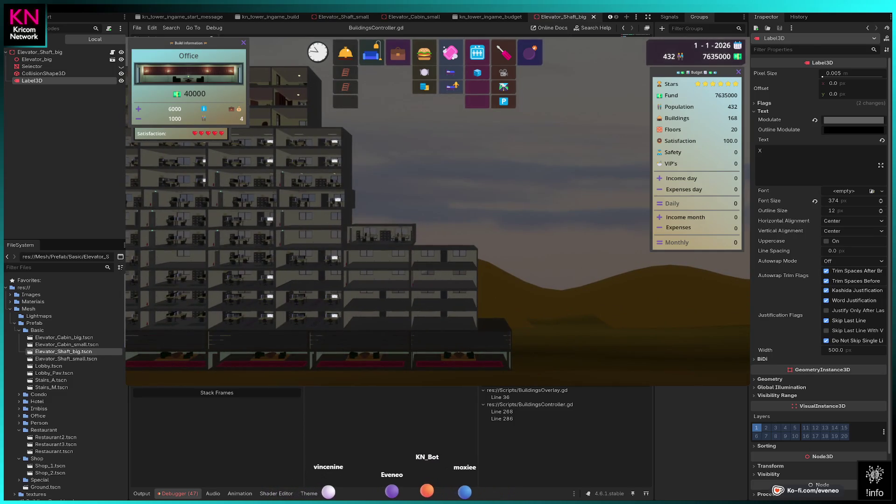
click(443, 238)
- Stack six more offices up the right wing's upper rows to the top floor
click(376, 216)
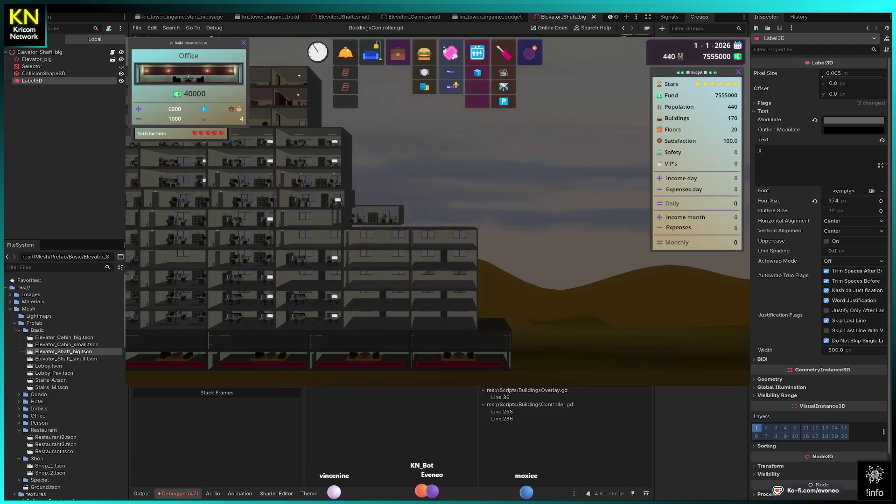
click(380, 214)
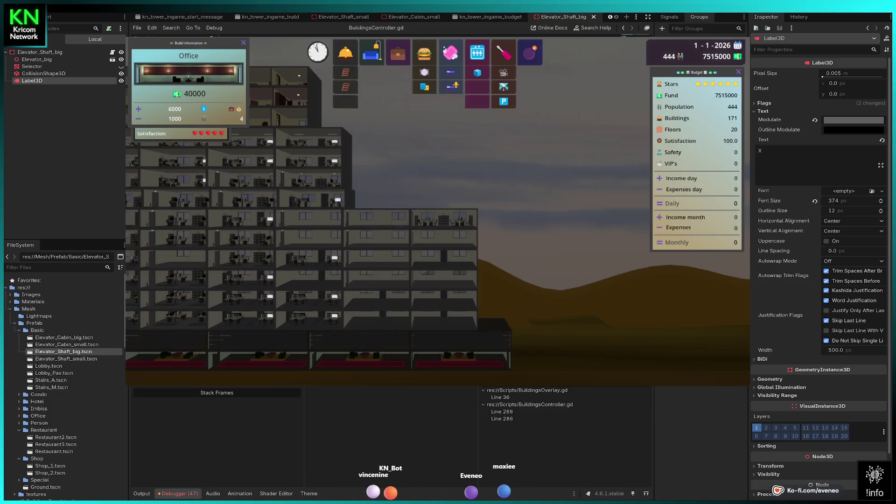
click(381, 198)
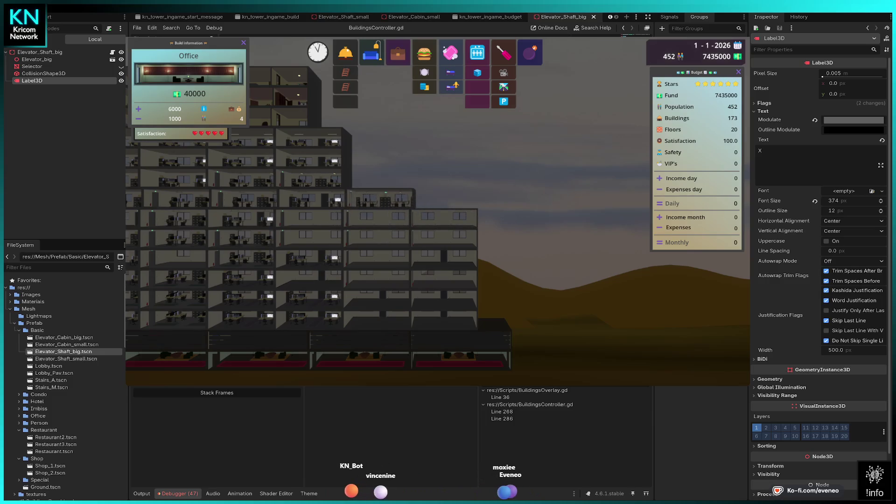
click(379, 178)
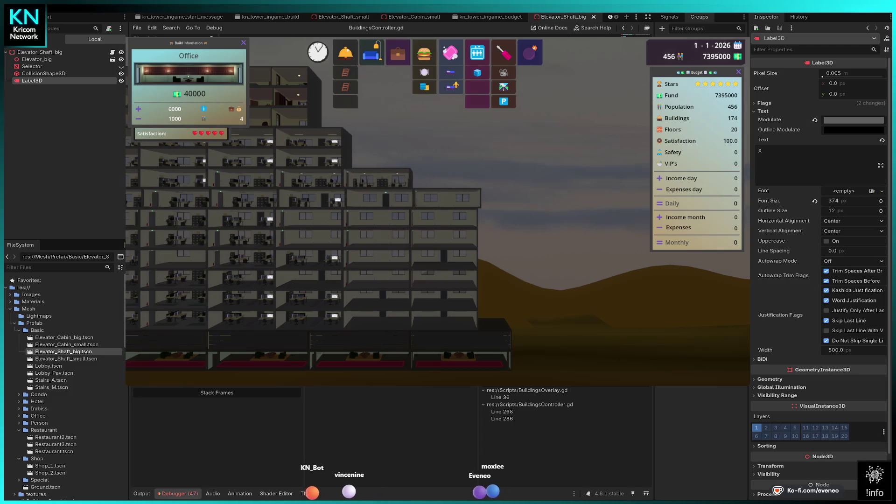
click(445, 179)
click(380, 159)
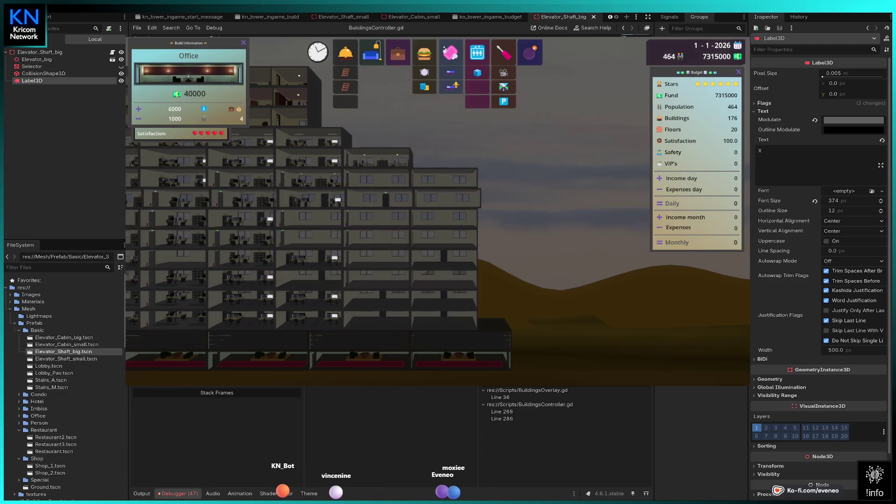
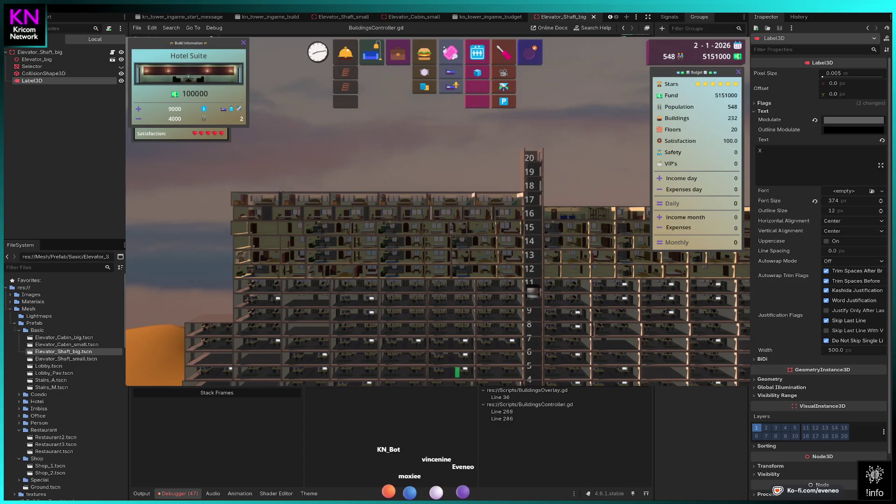
- Pan right to the floor 17 roof and place two Hotel Suites side by side on it
key(d)
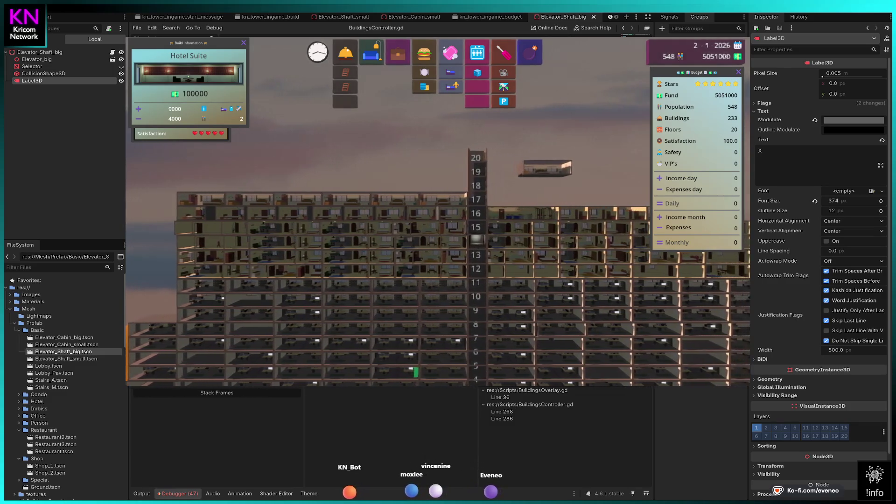
key(d)
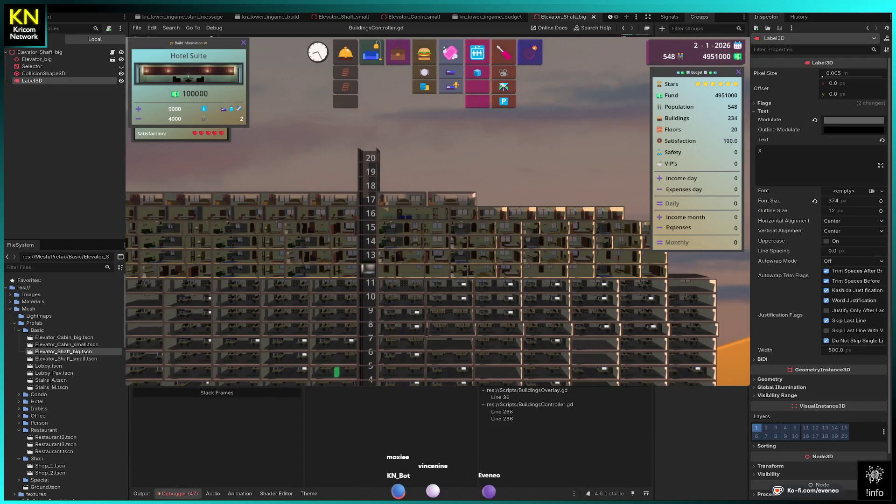
click(505, 198)
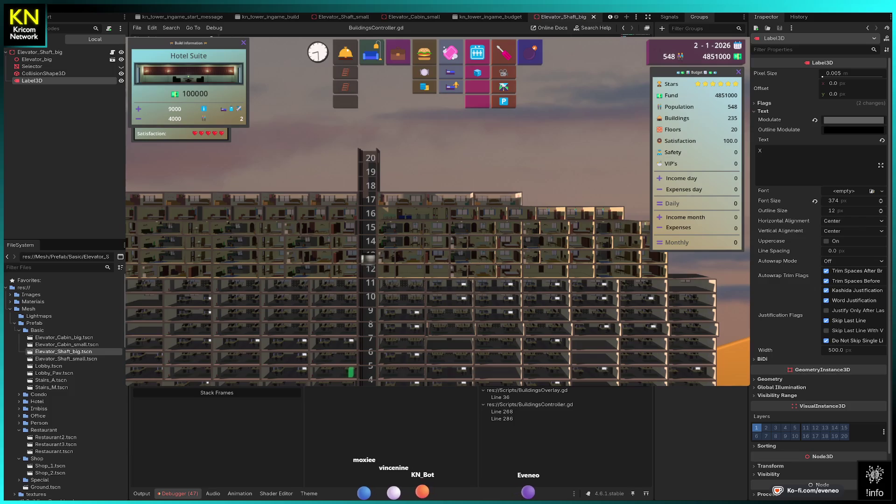
key(d)
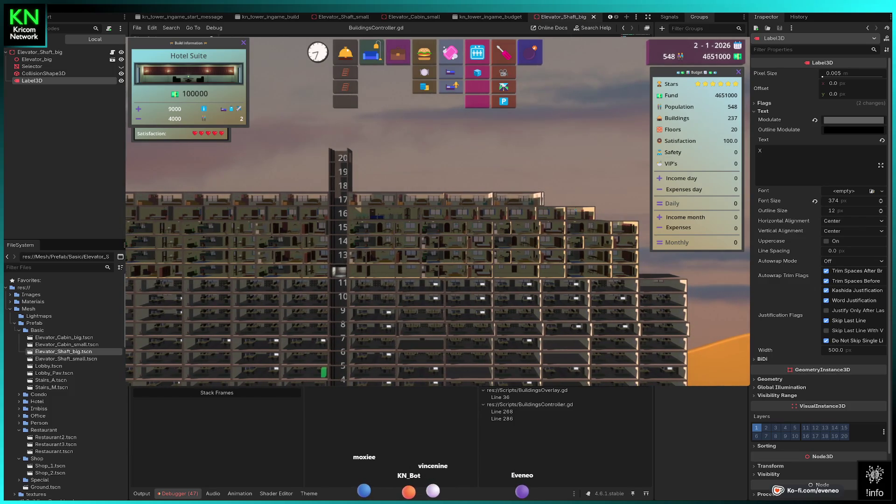
click(566, 198)
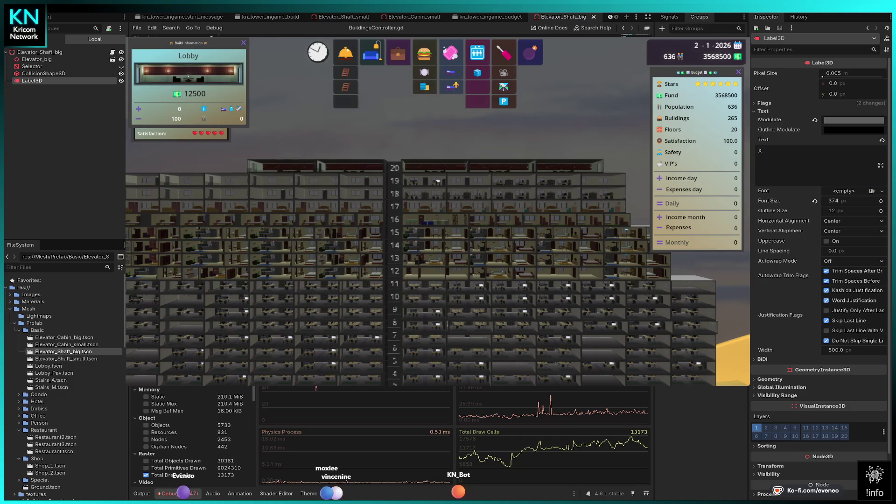
- Add a Lobby on top of floor 20, then extend the elevator shaft up to floor 22
key(a)
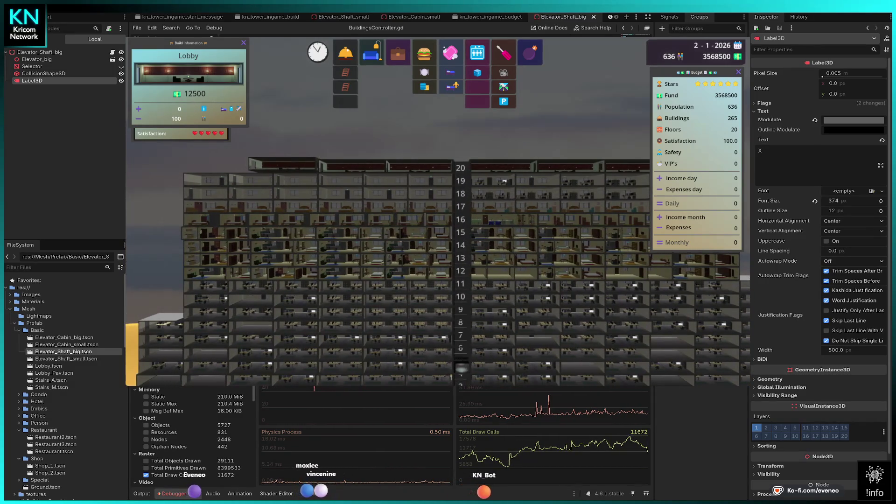
key(a)
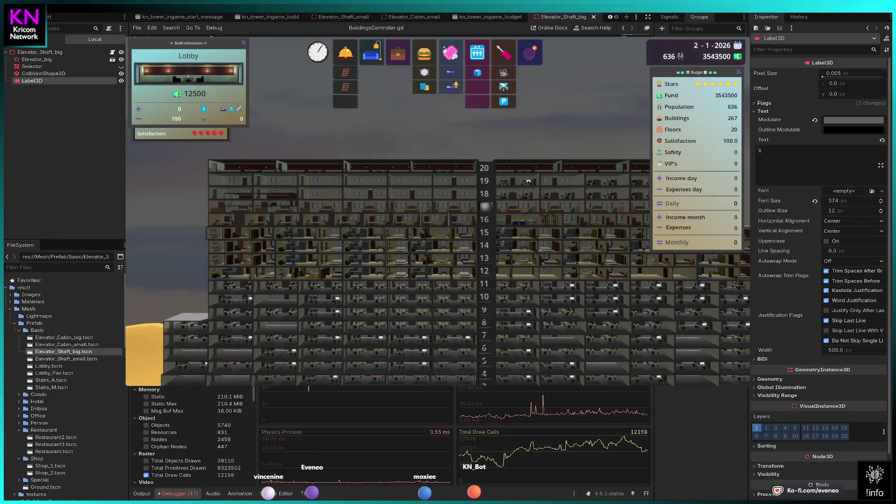
key(d)
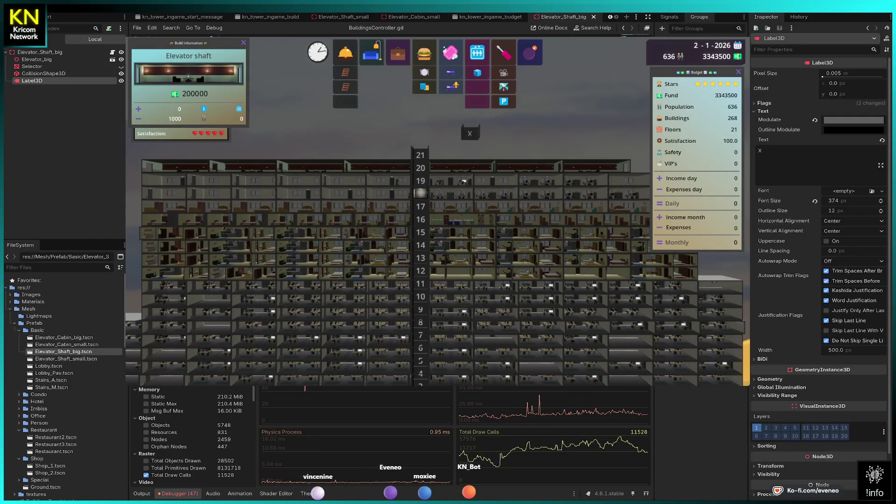
key(Return)
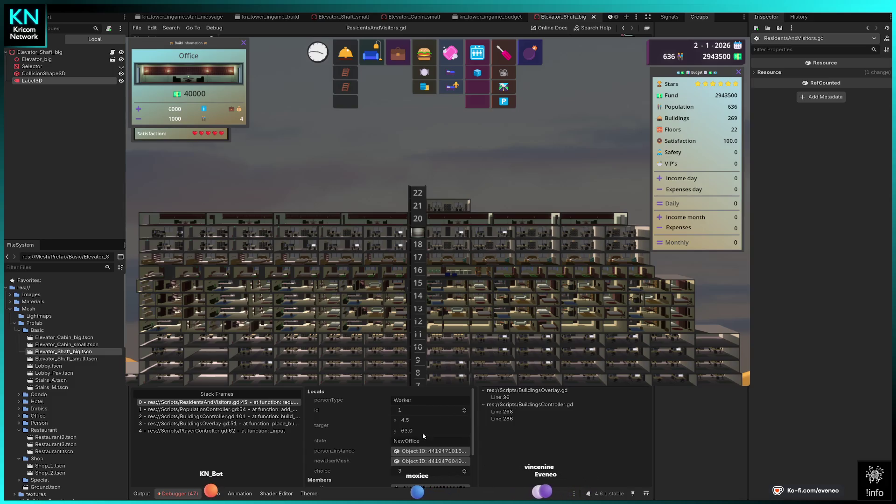
- Inspect self and person_instance remotely from the Debugger Locals, then resume the game with F12
scroll(425, 448, down, 1)
click(426, 476)
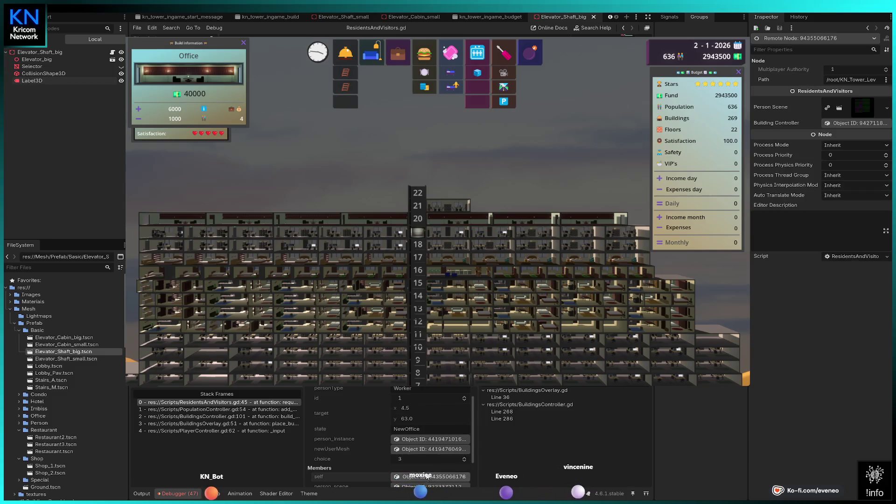
click(414, 440)
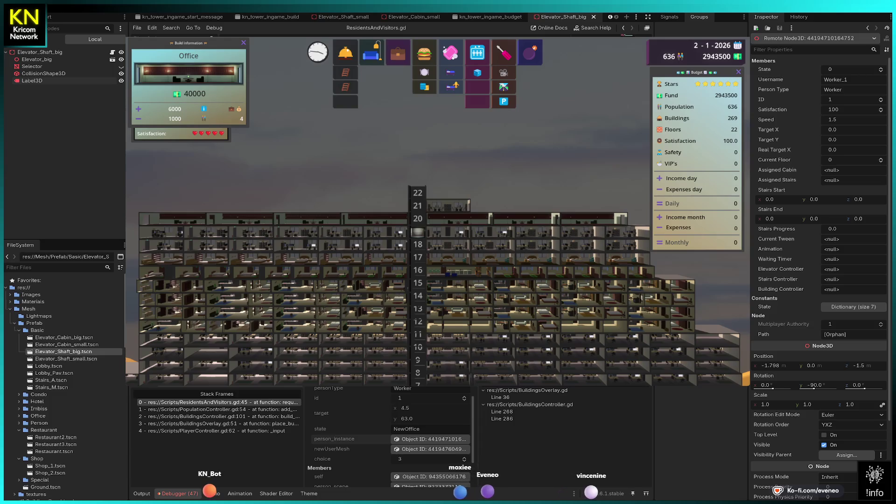
key(F12)
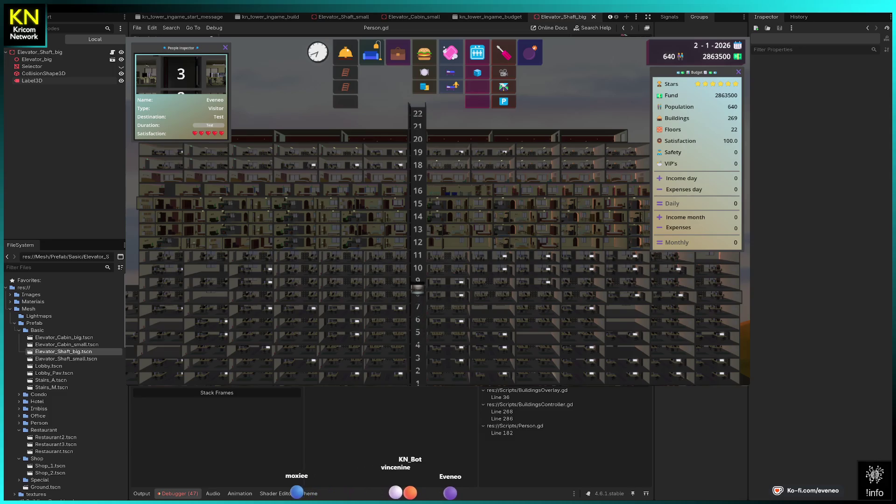
- Step through the Person.gd arrival code, then resume the game from the breakpoint
scroll(437, 233, down, 3)
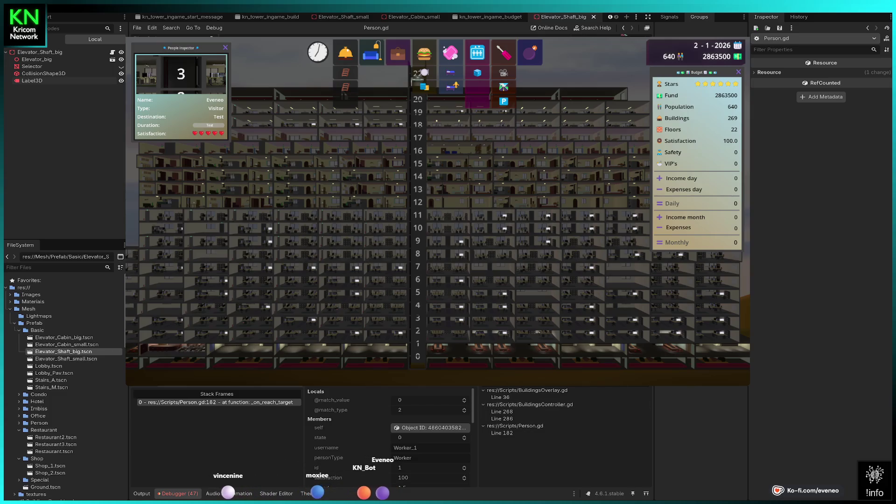
key(F10)
key(F12)
key(F12)
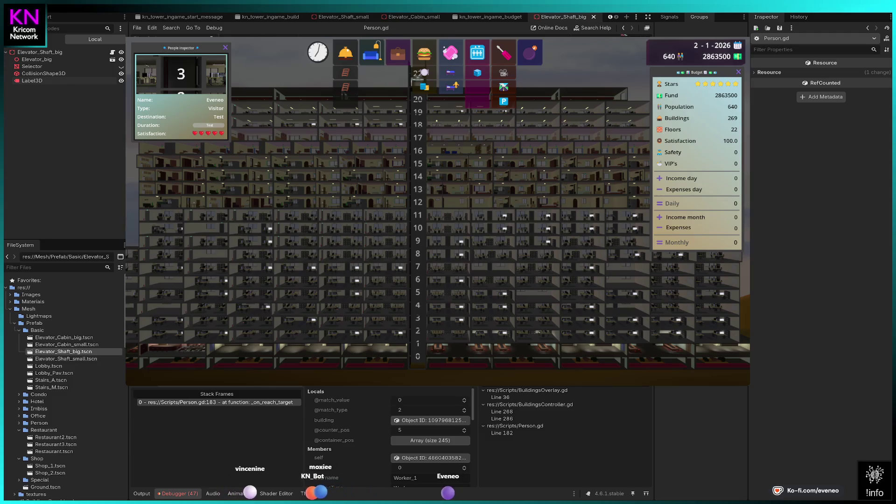
key(F12)
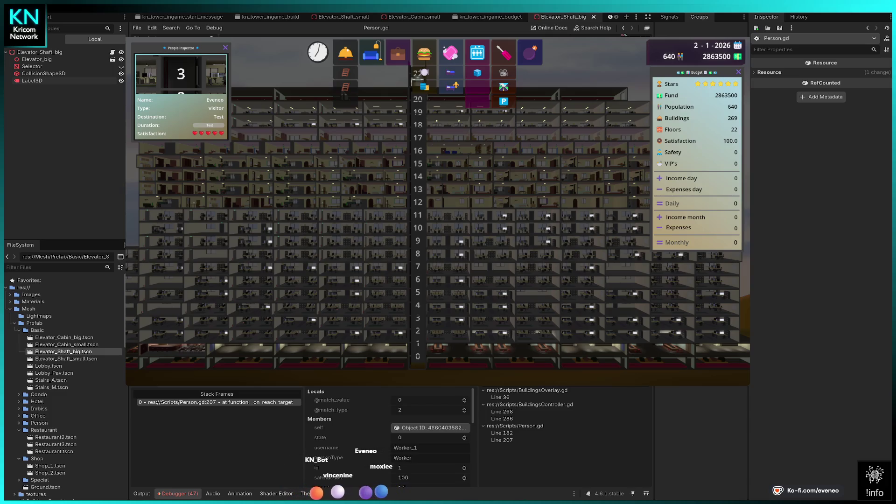
key(F12)
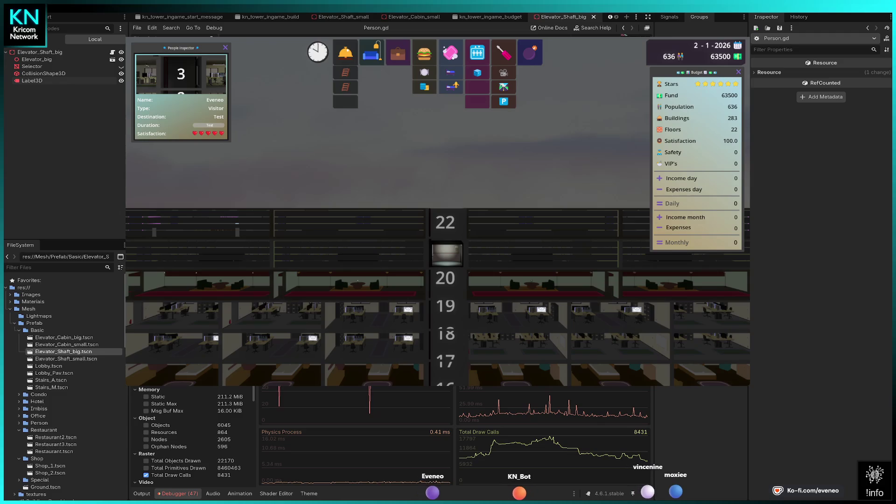
- Scroll down over the running tower game view
scroll(438, 299, down, 3)
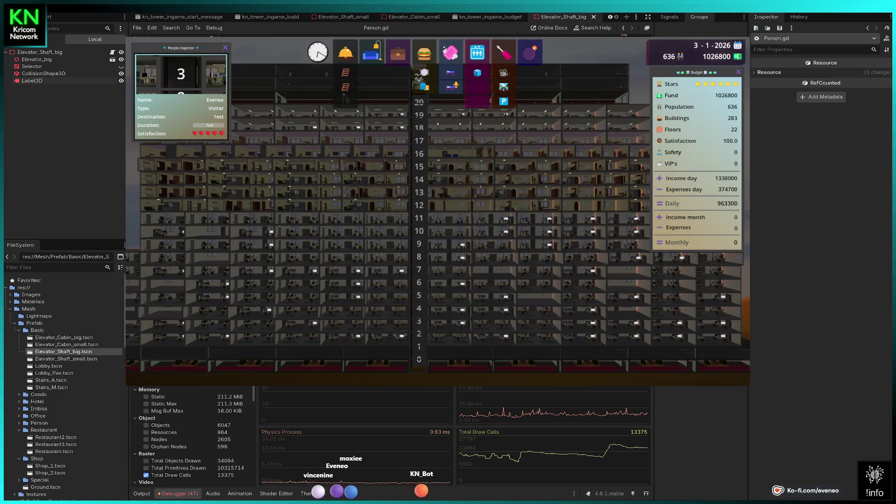
- Delete the X from the Label3D node's Text property
click(31, 82)
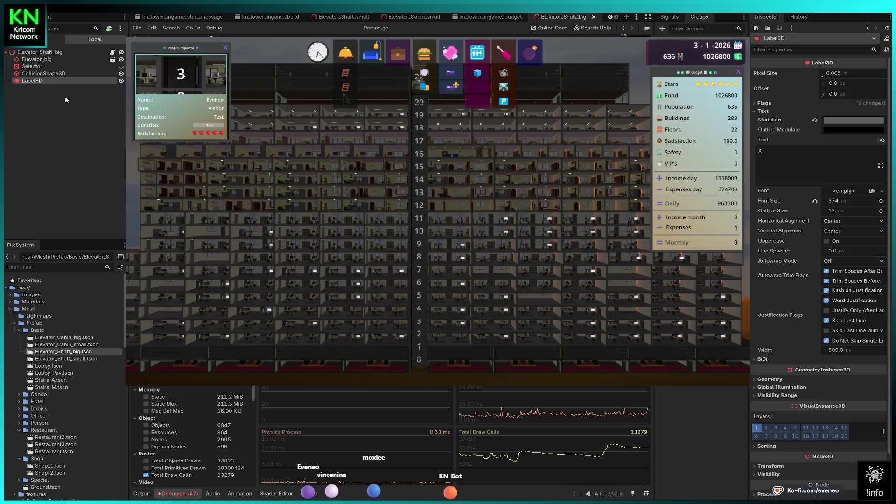
click(802, 167)
key(BackSpace)
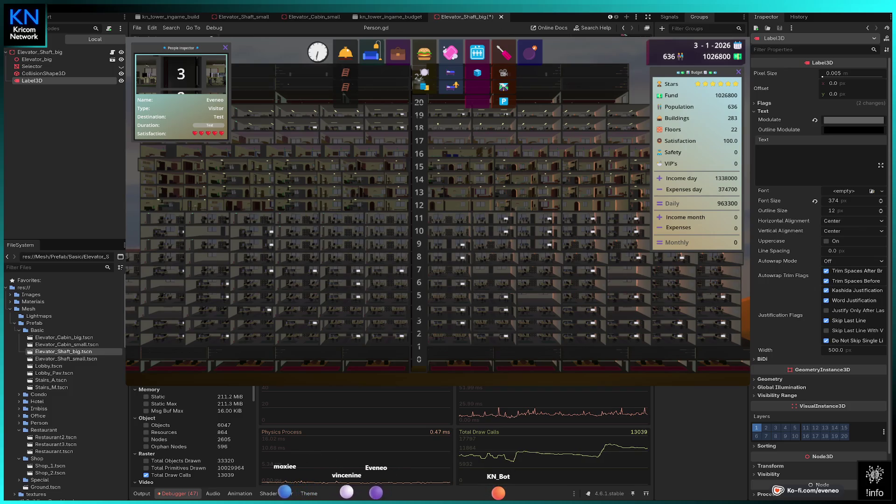
- Open the Elevator_Shaft_small.tscn scene from the file system, then close it again
key(ctrl+shift+Tab)
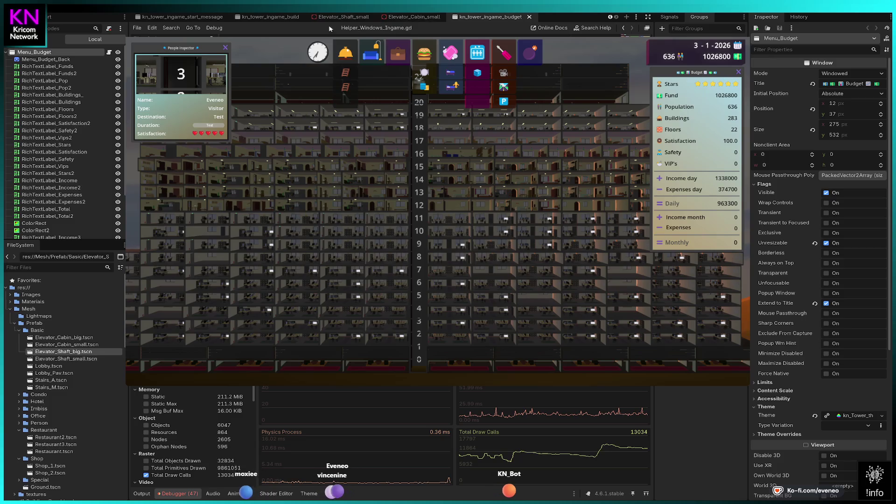
click(57, 358)
double_click(60, 359)
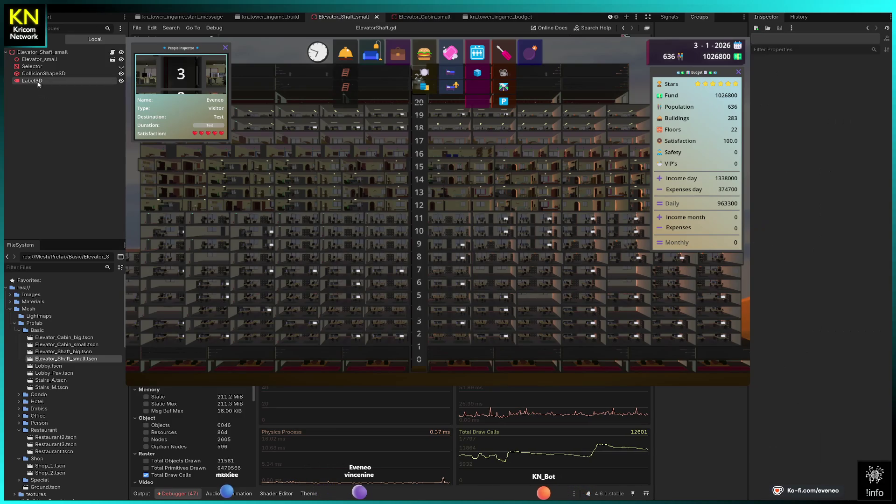
key(ctrl+shift+w)
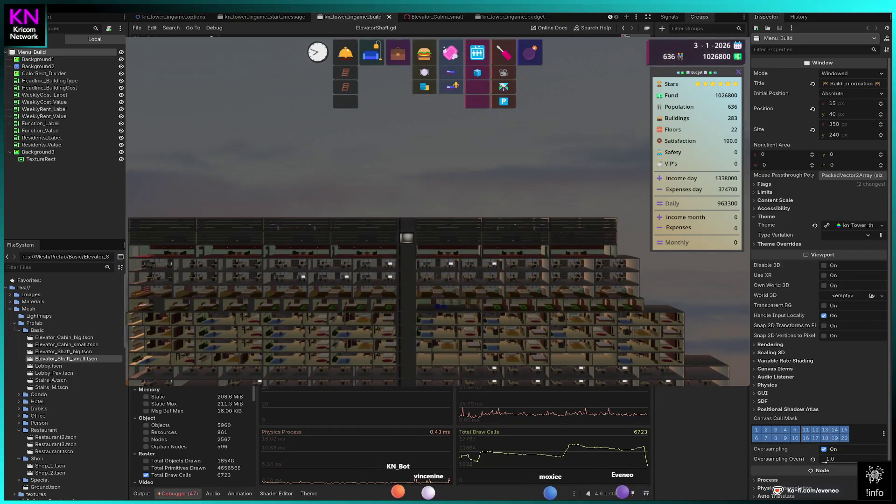
- Extend the elevator shaft floor by floor from 23 up to 27
click(406, 261)
click(408, 205)
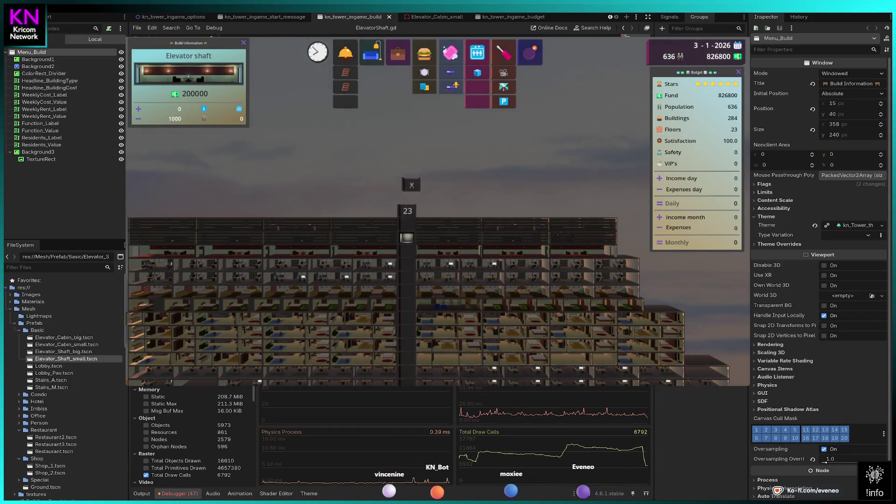
click(408, 198)
click(407, 185)
click(407, 172)
click(407, 159)
- Cancel the shaft build preview and recentre the tower view
scroll(433, 152, up, 3)
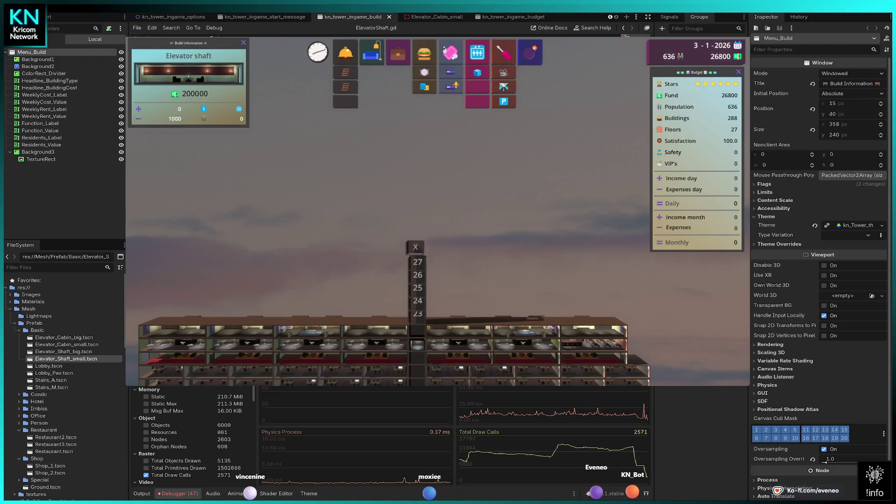
scroll(418, 248, down, 3)
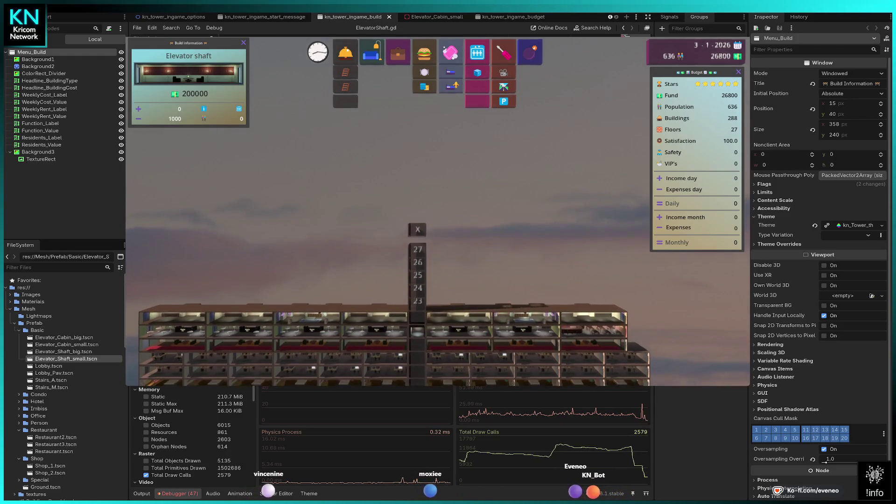
scroll(418, 248, down, 2)
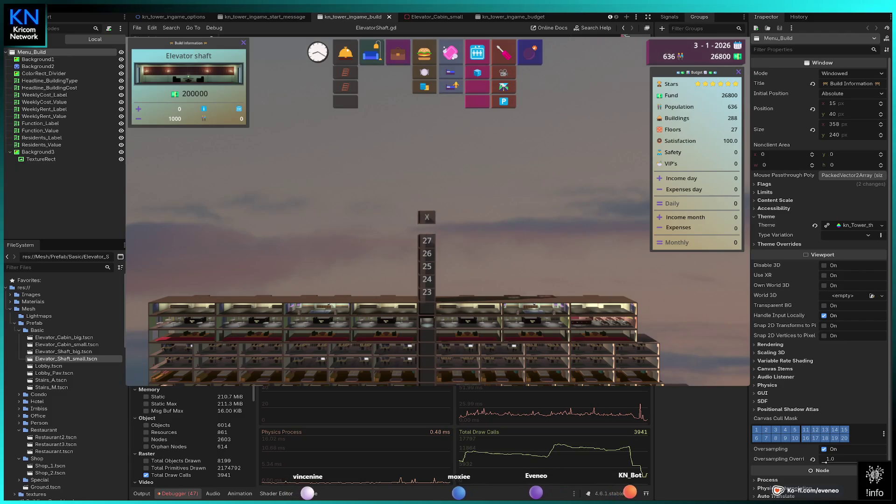
scroll(417, 249, down, 3)
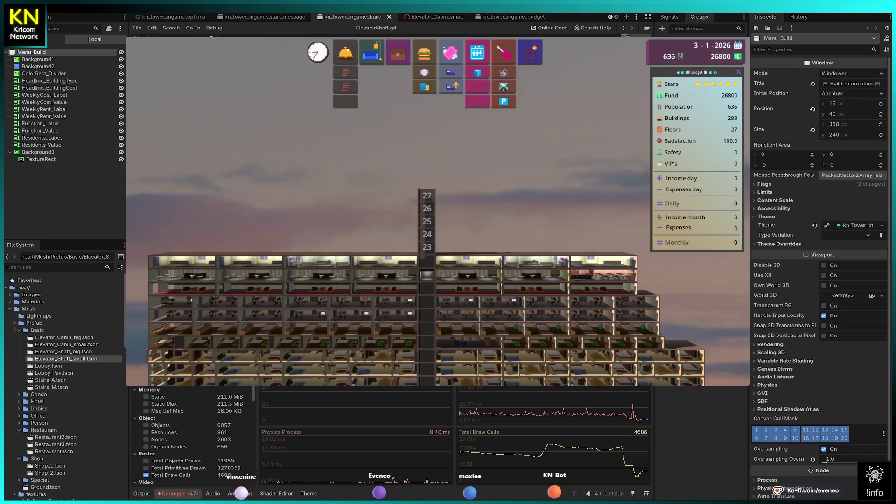
scroll(427, 182, up, 3)
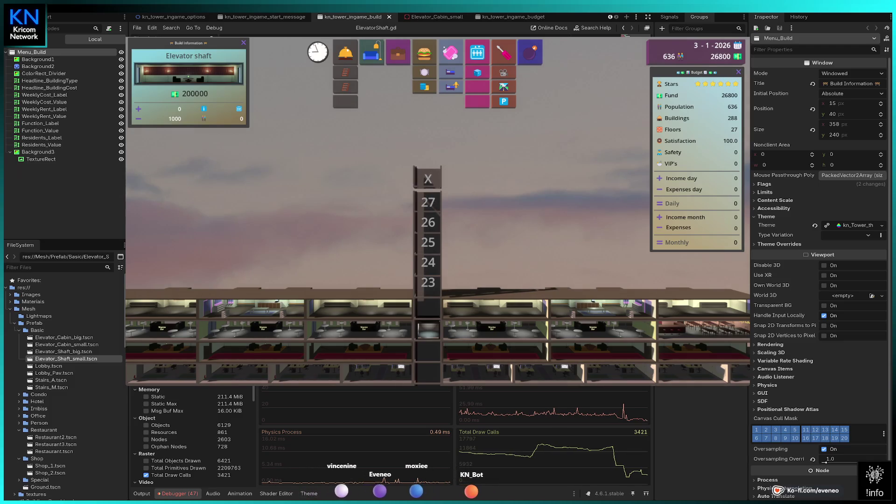
key(Escape)
scroll(437, 277, down, 3)
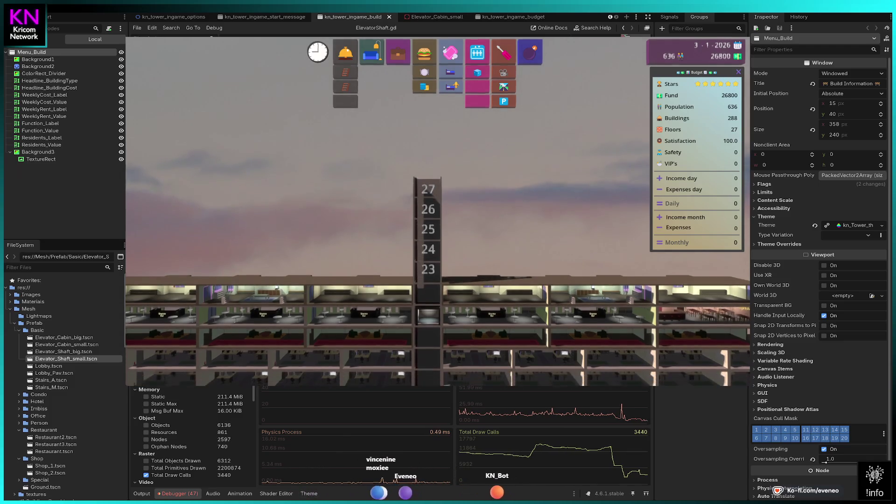
key(Right)
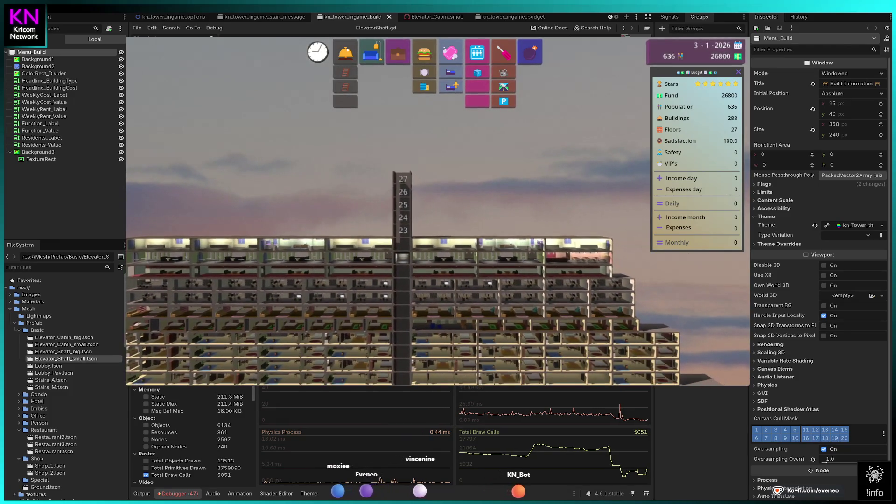
- Pick the Office build tool and zoom the camera out over the full 27-floor tower
click(397, 52)
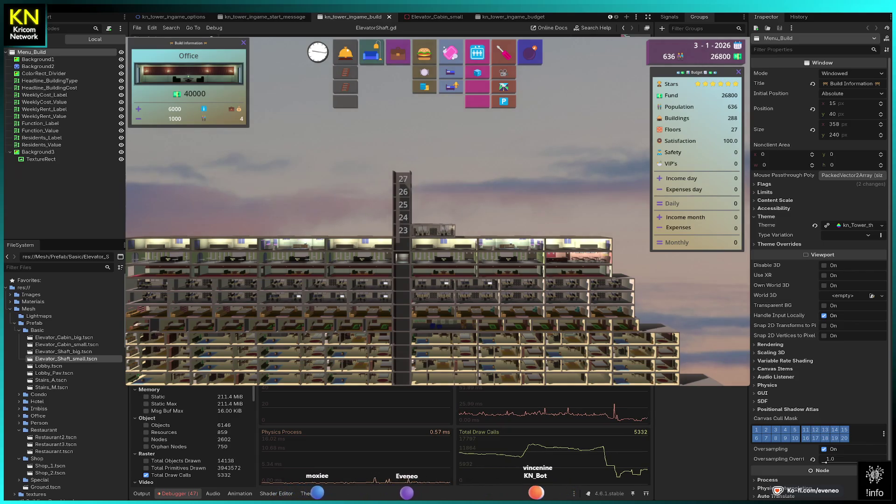
scroll(438, 211, up, 3)
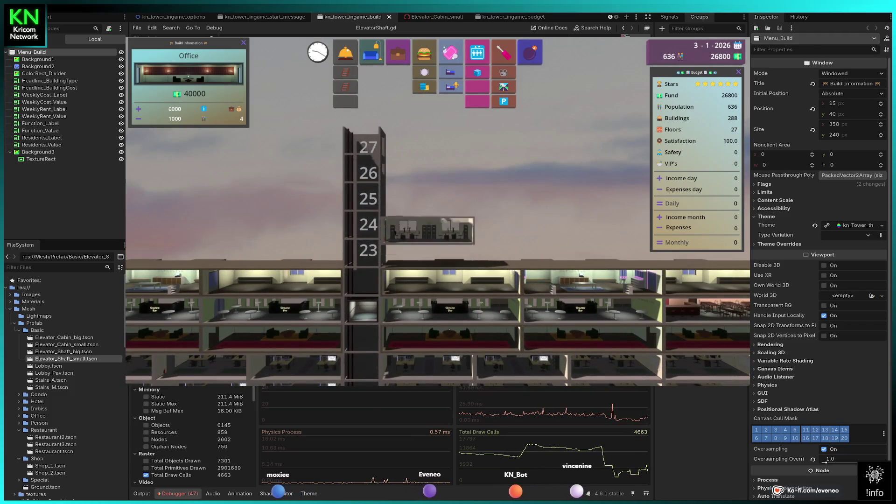
scroll(439, 280, down, 3)
key(Escape)
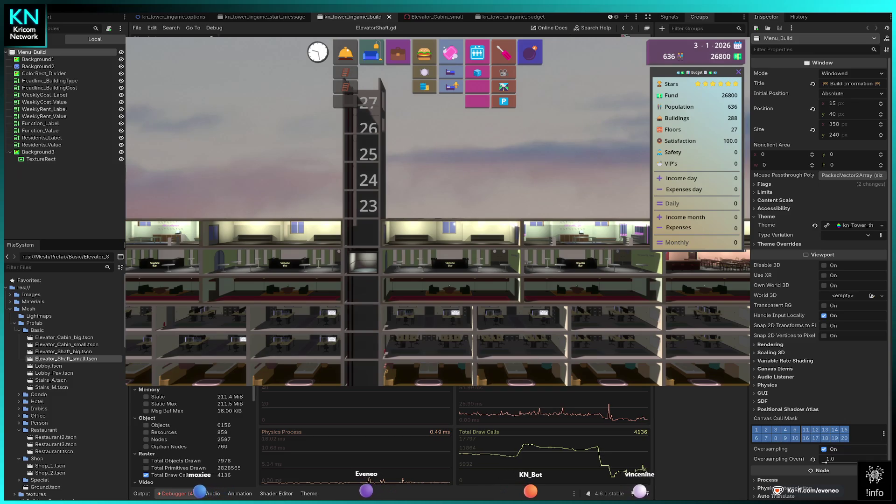
click(398, 52)
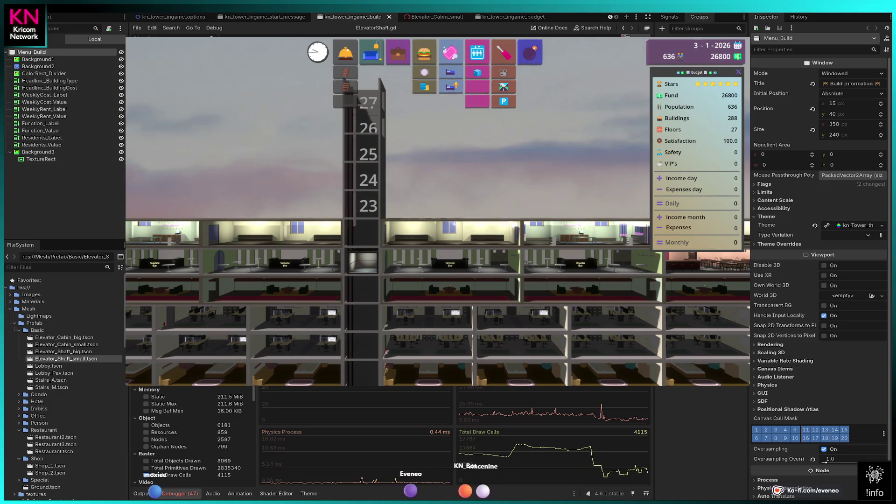
scroll(434, 211, down, 3)
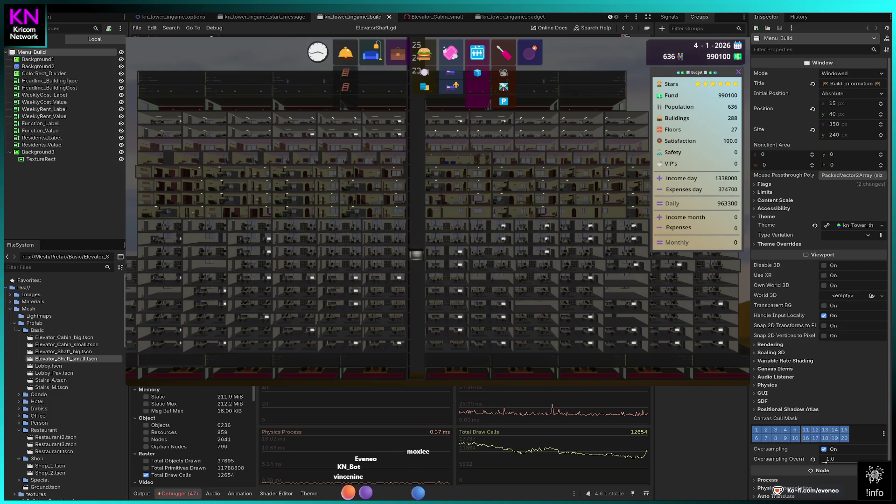
- Zoom in on the office floors and central elevator shaft, then scroll the scene tab bar
scroll(437, 228, down, 3)
scroll(438, 210, down, 3)
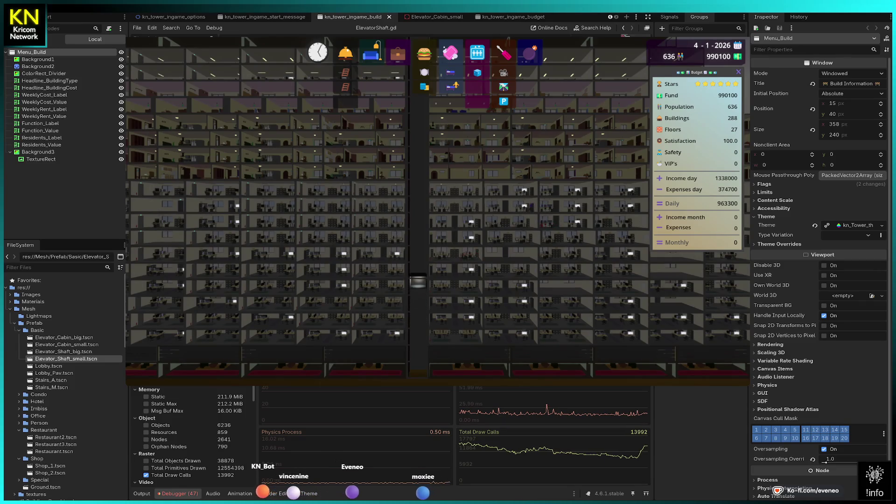
scroll(438, 210, up, 2)
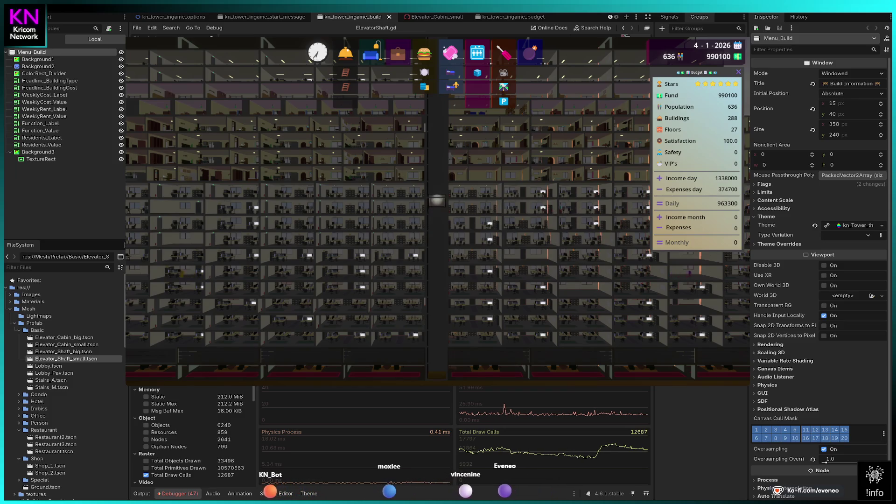
scroll(228, 17, up, 3)
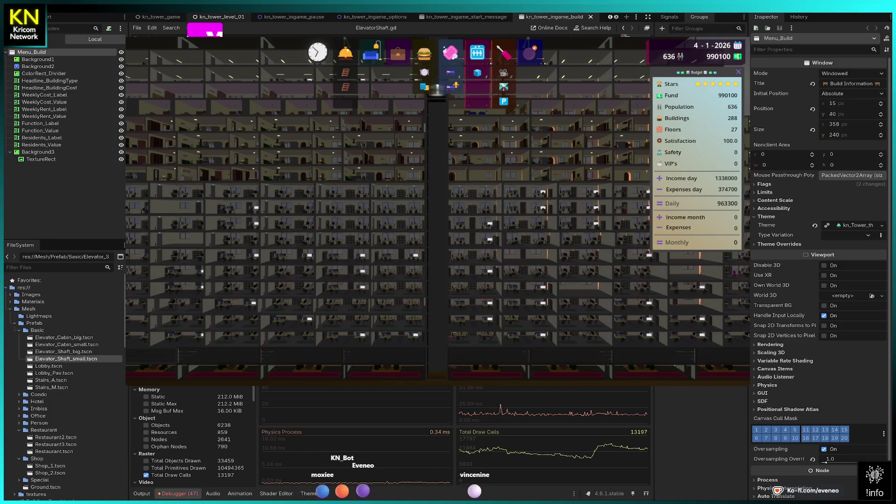
- Switch to kn_tower_level_01, collapse 3D_Buttons and expand TimeController in the scene tree
click(218, 17)
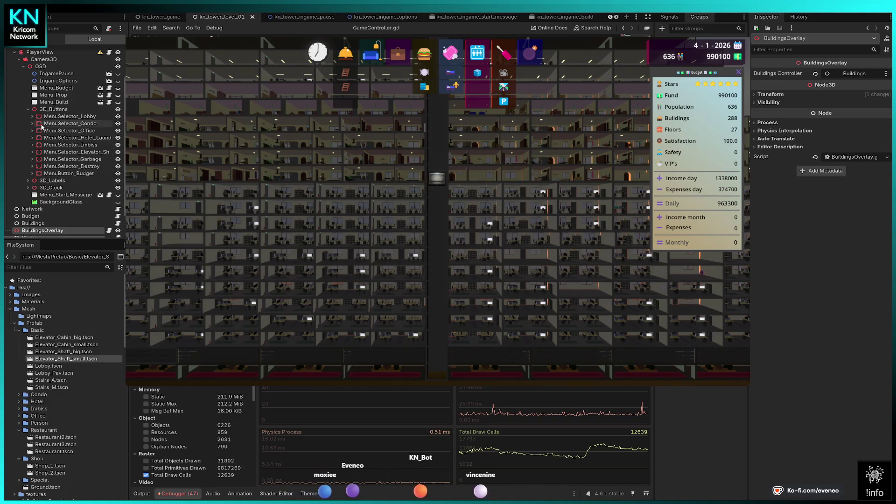
click(27, 110)
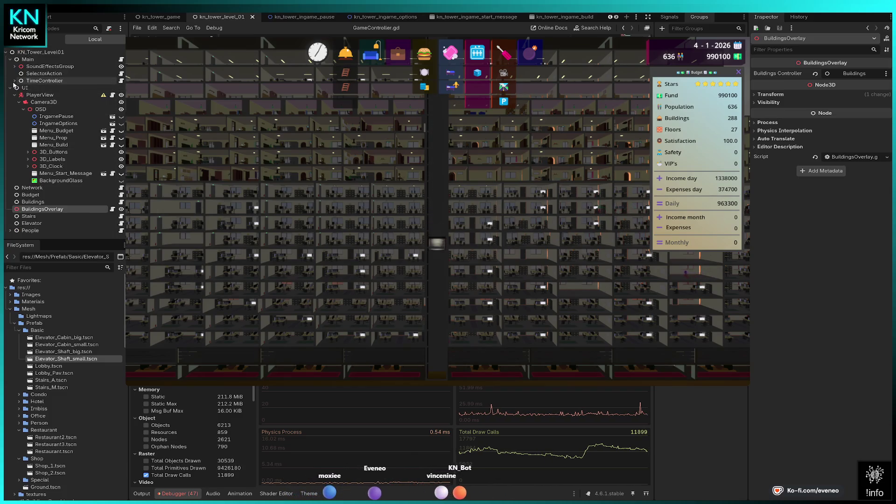
click(14, 80)
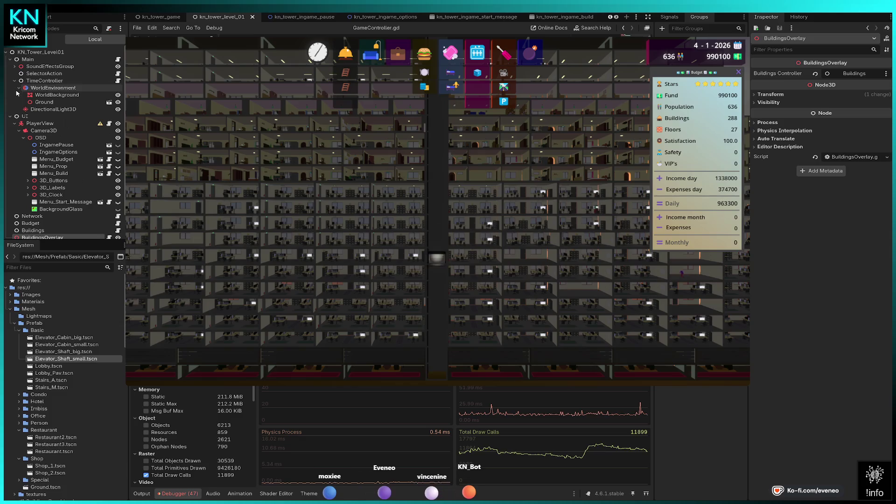
- Select WorldEnvironment and expand, then collapse, its Environment resource settings
click(50, 90)
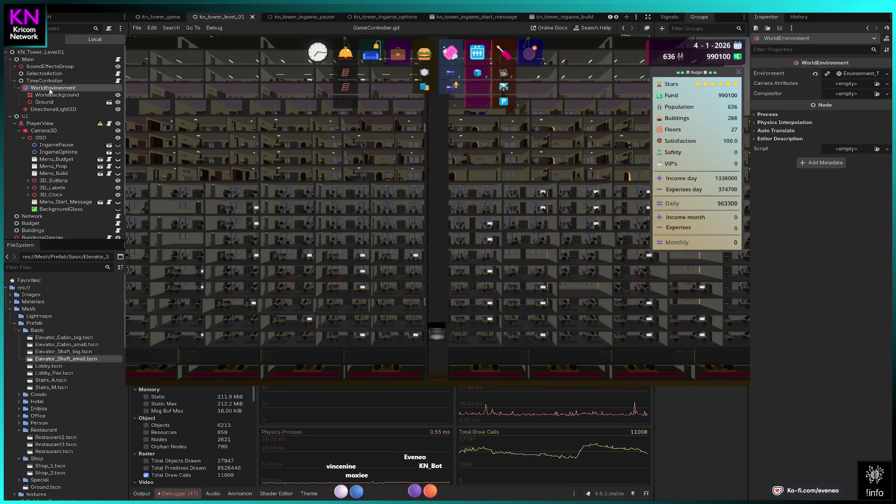
click(855, 75)
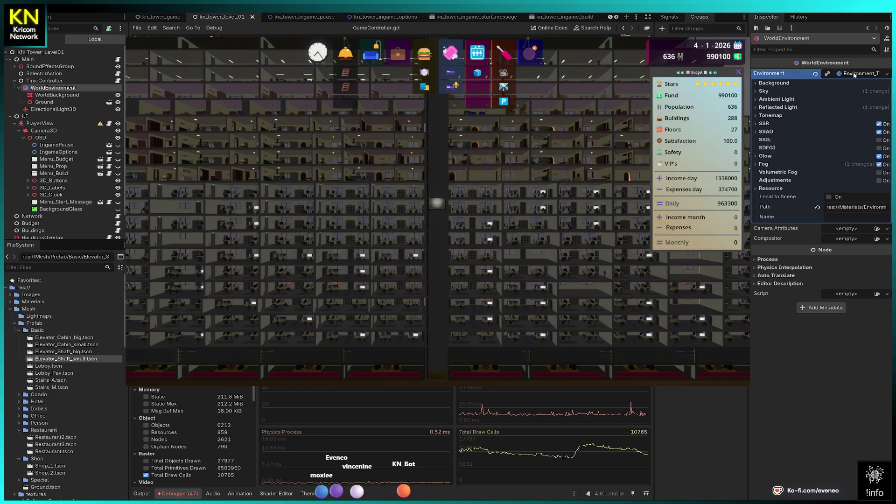
click(856, 75)
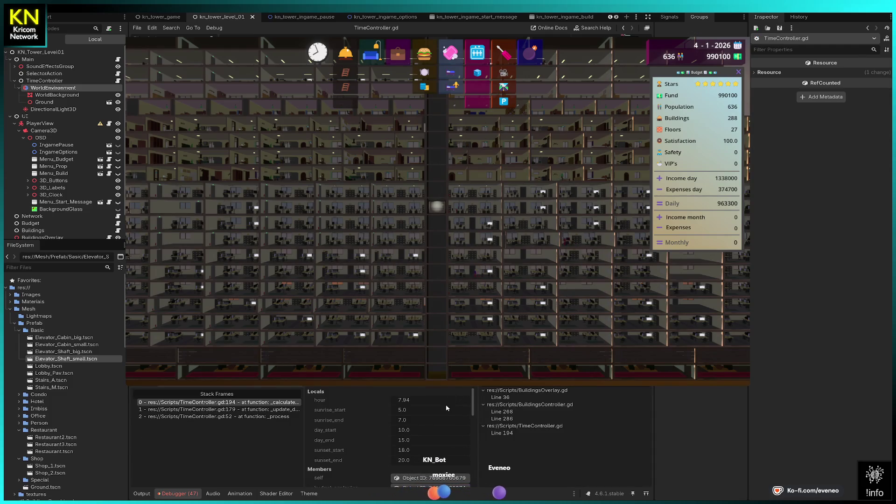
- Inspect the remote Sun Light (shadows on, PSSM 4 Splits, energy 1.4) and resume the game
click(429, 478)
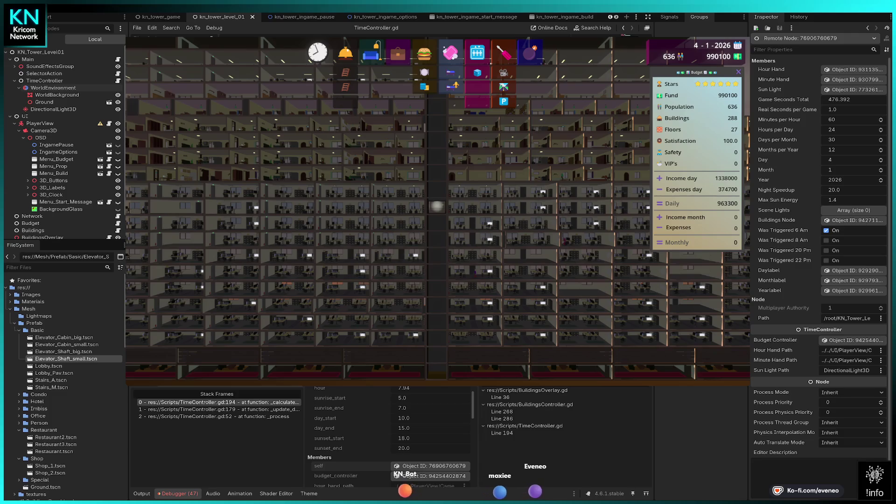
click(860, 91)
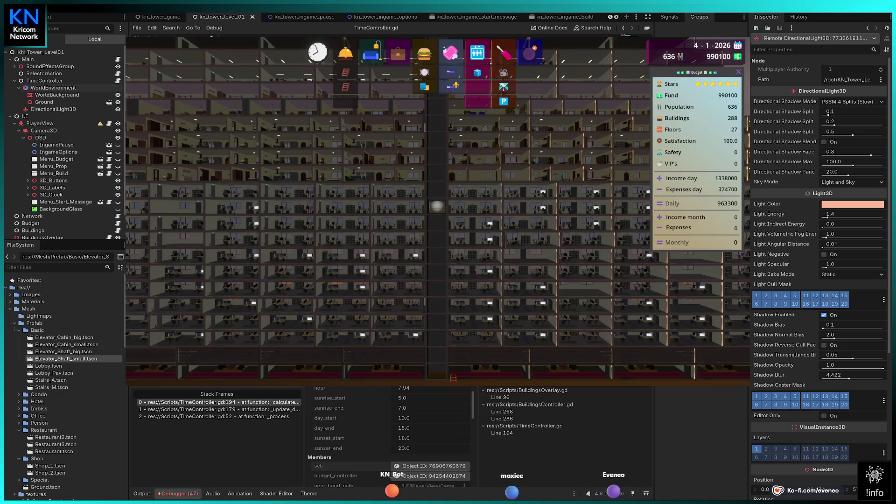
key(F12)
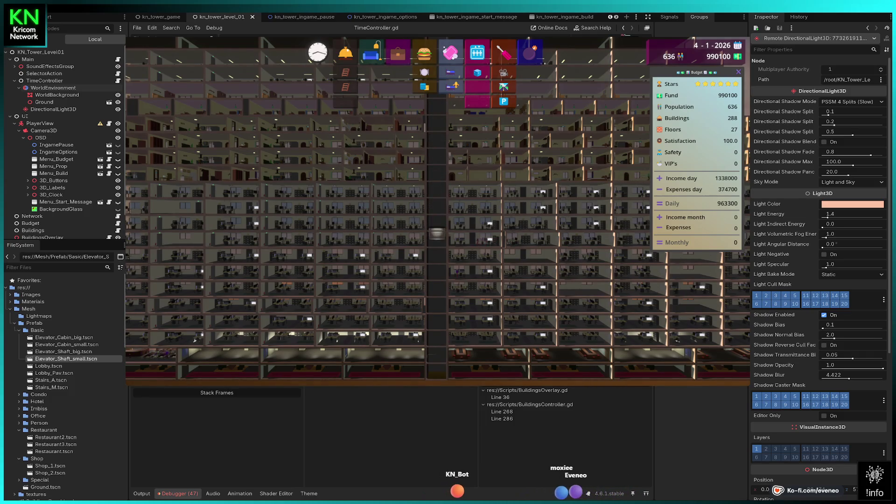
scroll(795, 380, down, 5)
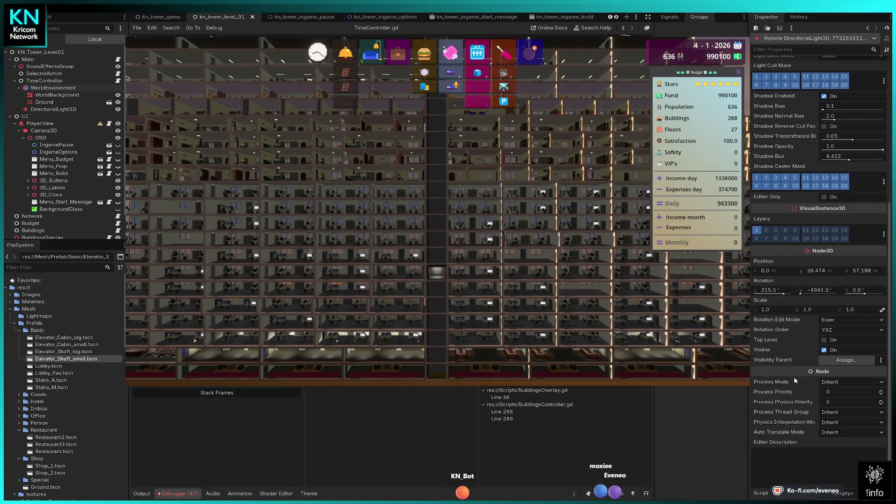
- Review the live sun's Light3D and Node3D properties, then show the visitor and hotel-stay output log
scroll(774, 377, up, 3)
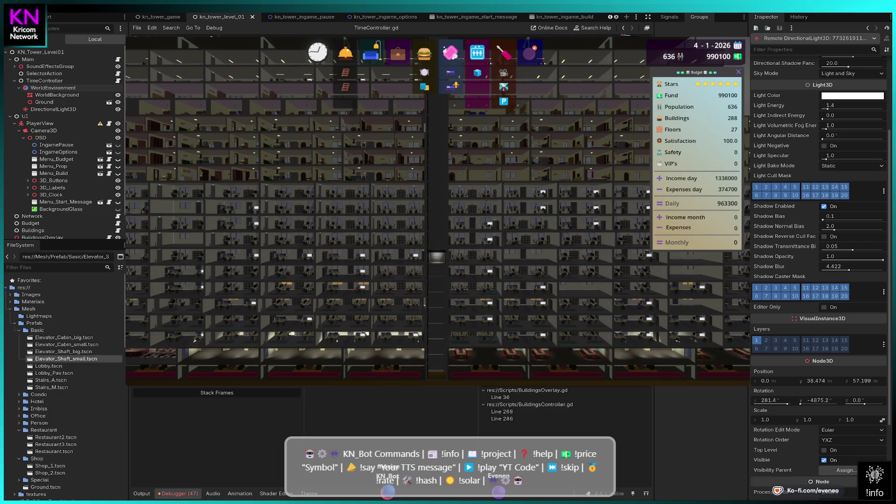
click(144, 493)
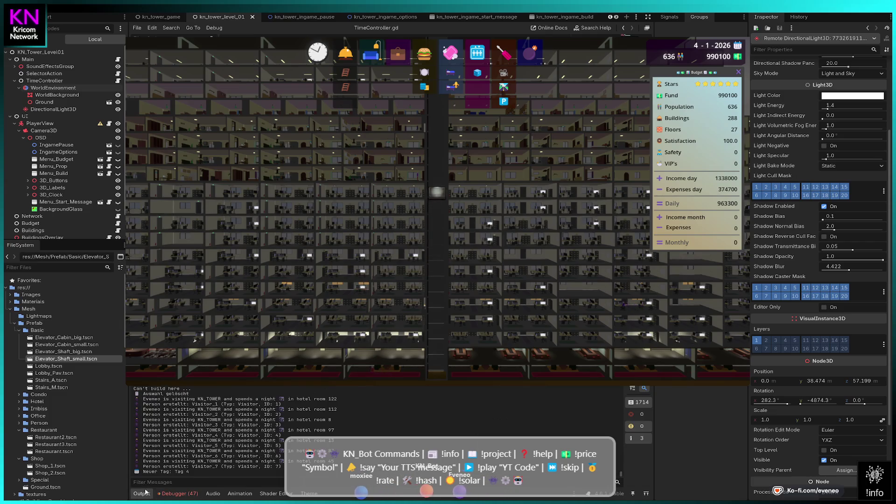